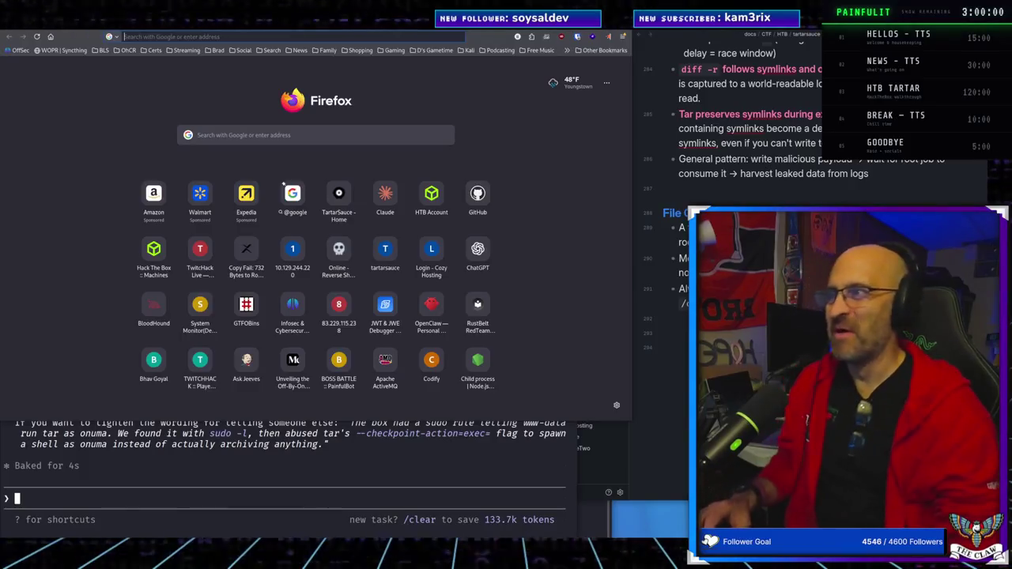
# Run a Google search for the copied headline 'Two Incident Responders Jailed for Running BlackCat Ransomware'
pyautogui.click(226, 36)
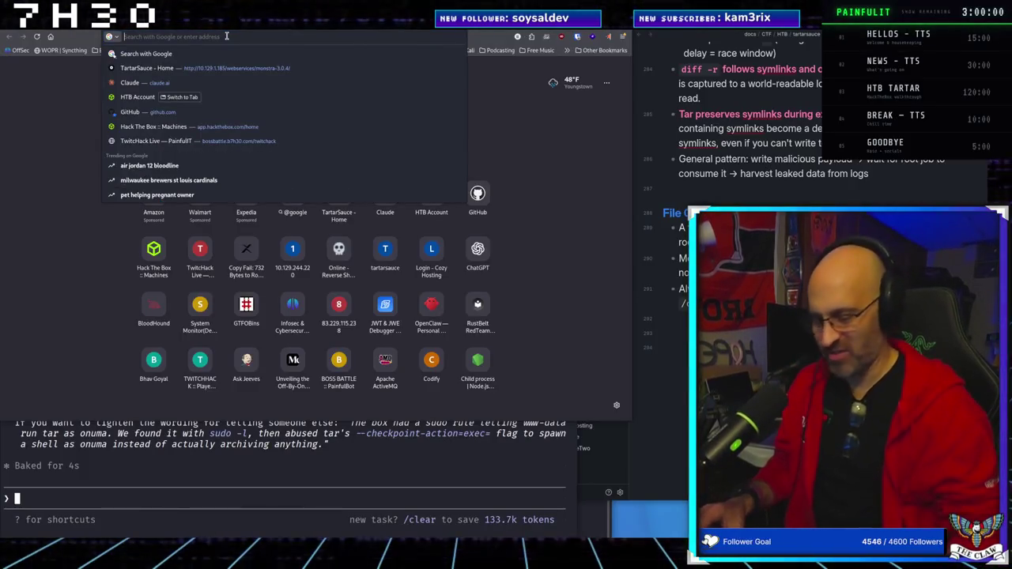
pyautogui.write('Two Incident Responders Jailed for Running BlackCat Ransomware')
pyautogui.press('Return')
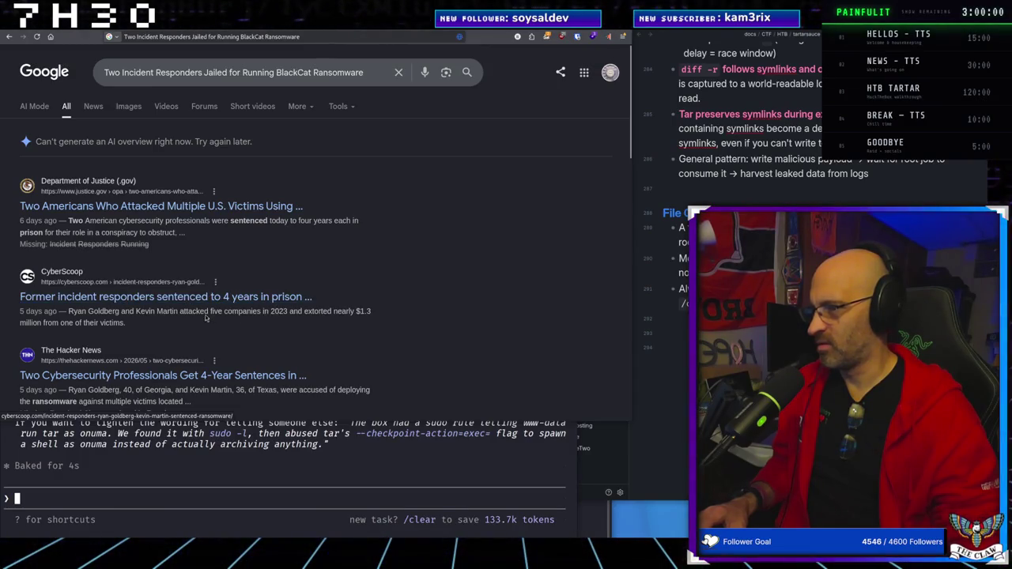
# Open the CyberScoop sentencing article and find 'blackcat' in its text
pyautogui.click(135, 301)
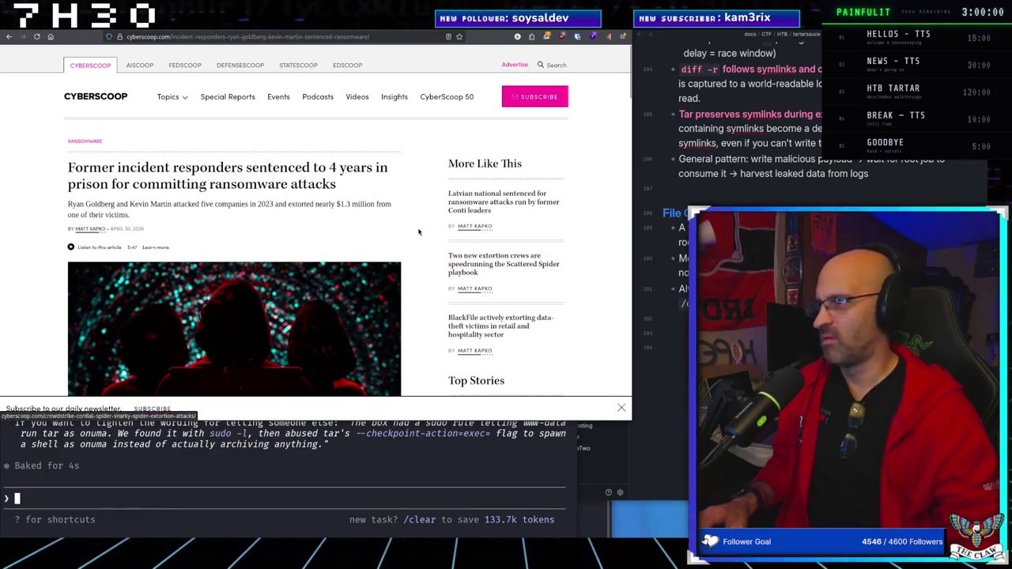
pyautogui.hotkey('ctrl', 'f')
pyautogui.write('b')
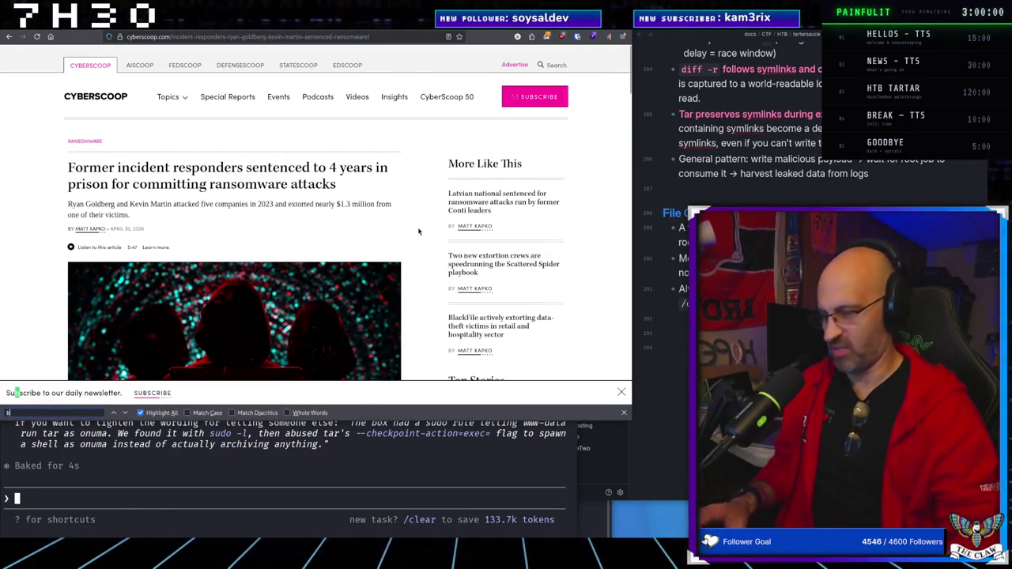
pyautogui.write('lack ca')
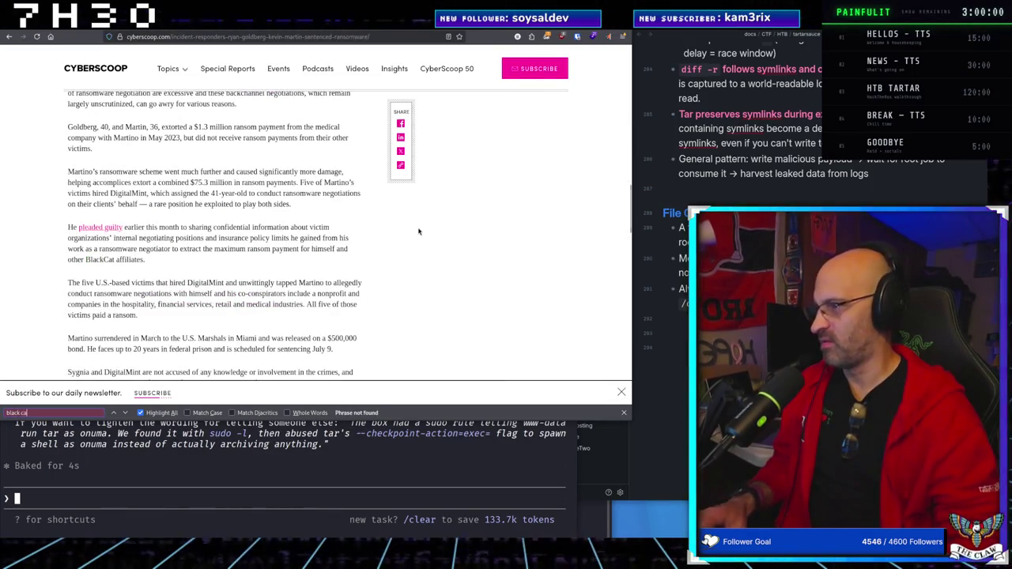
pyautogui.press('BackSpace')
pyautogui.press('BackSpace')
pyautogui.write('cat')
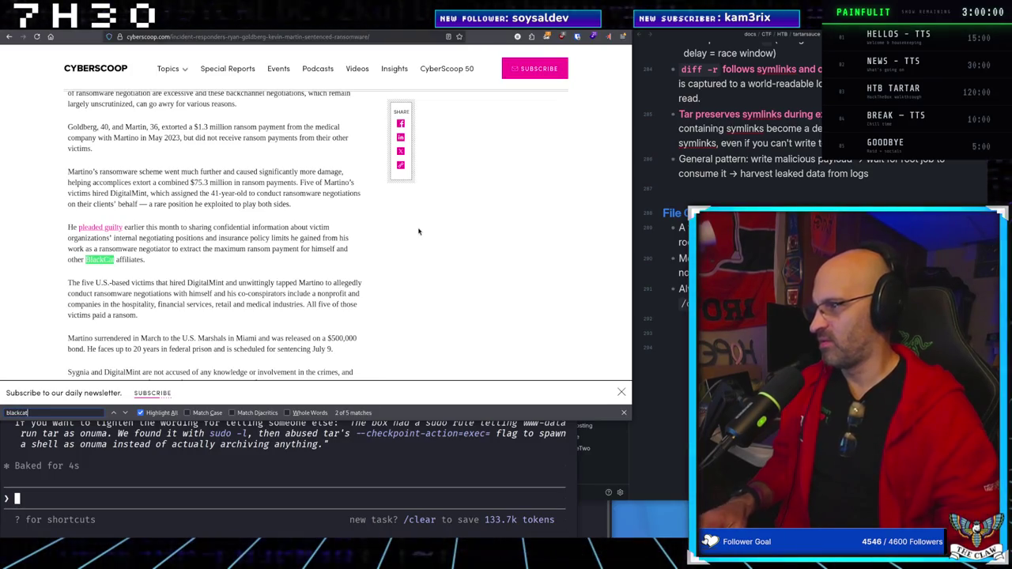
# Look over the 'blackcat' matches and zoom the article in one step
pyautogui.scroll(10, 169, 261)
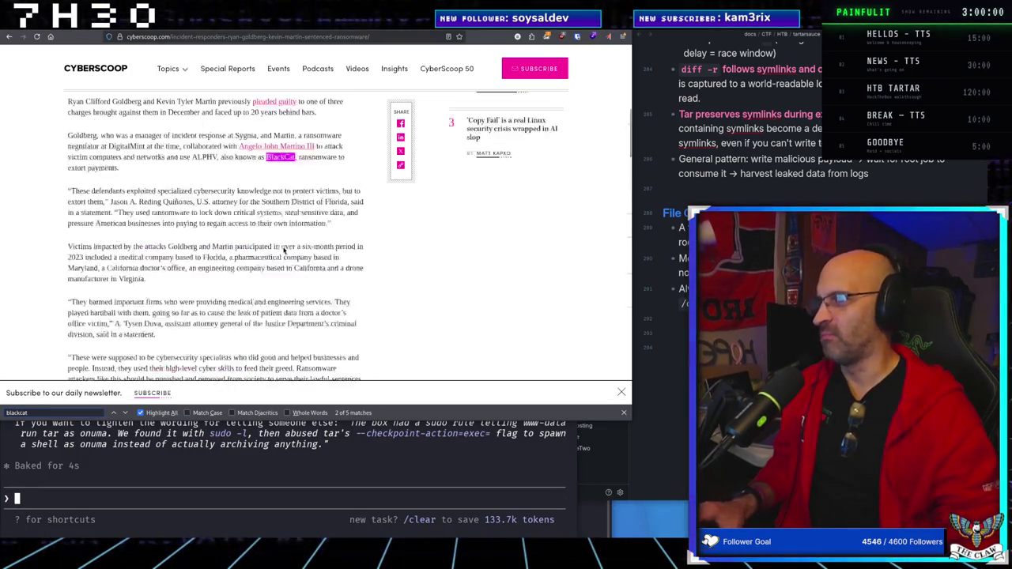
pyautogui.scroll(-5, 280, 247)
pyautogui.scroll(3, 198, 205)
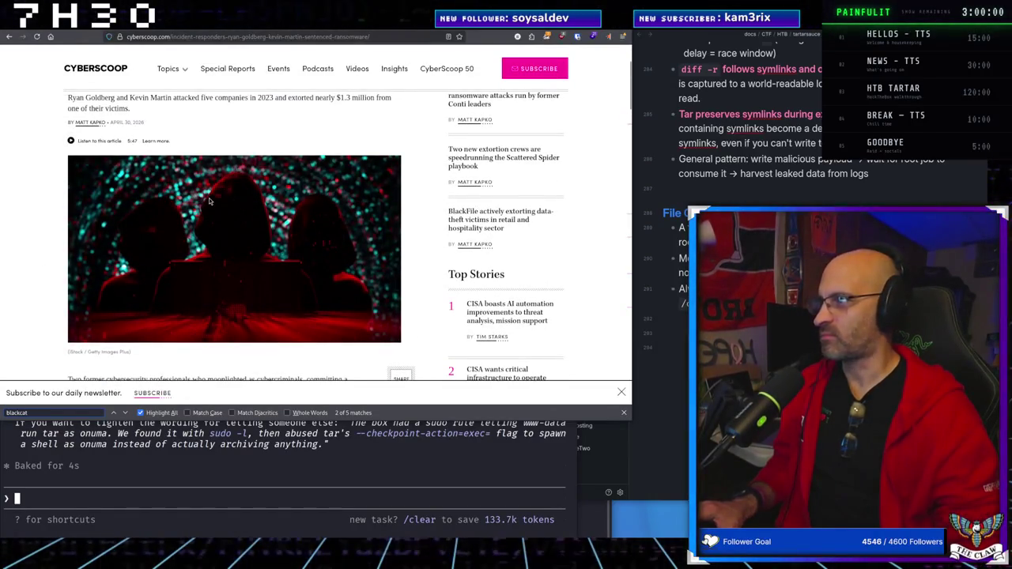
pyautogui.hotkey('ctrl', '+')
pyautogui.hotkey('ctrl', '+')
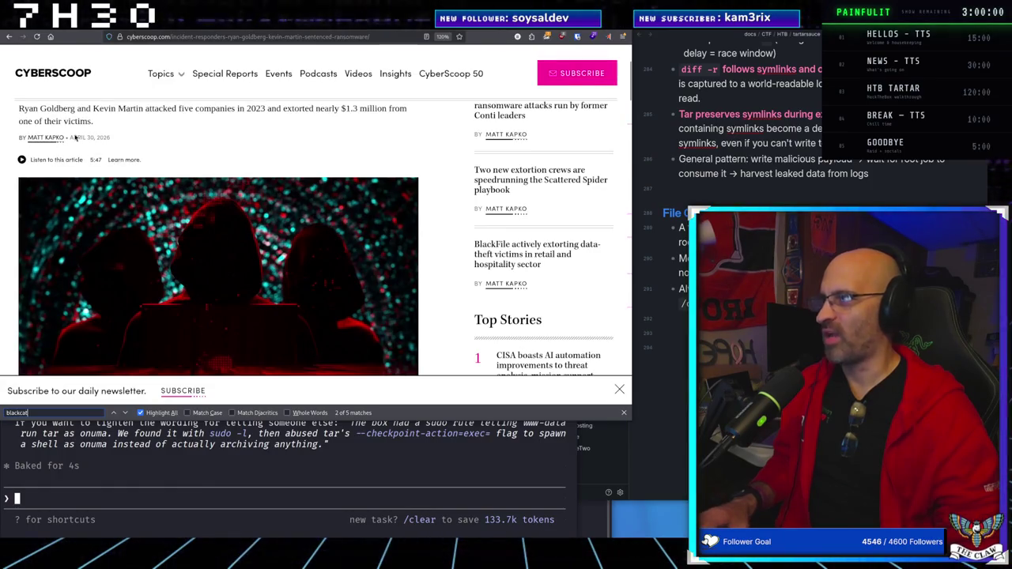
# Zoom the article to 160%, then clear the BlackCat highlights and newsletter banner
pyautogui.scroll(2, 237, 158)
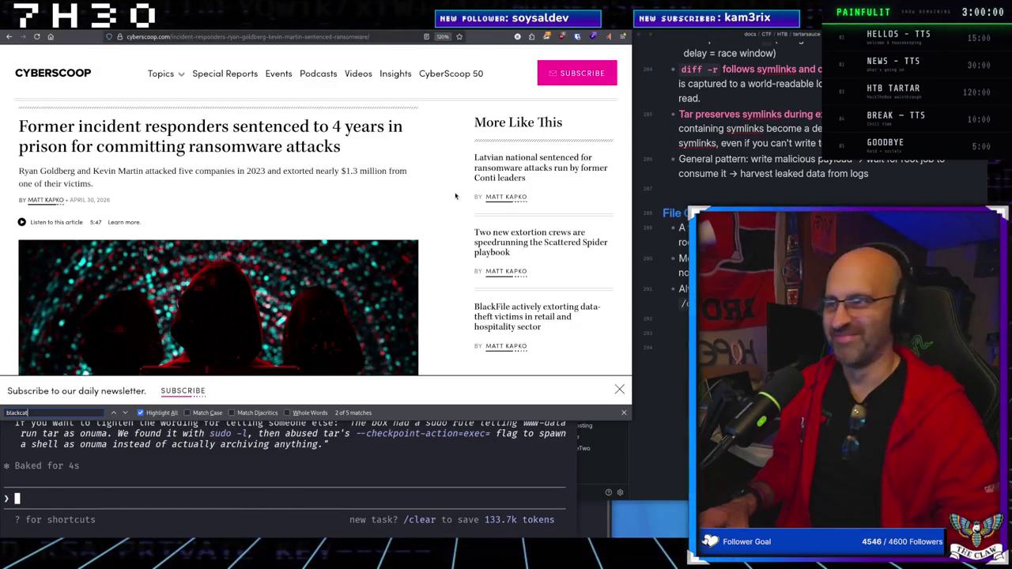
pyautogui.scroll(-5, 429, 229)
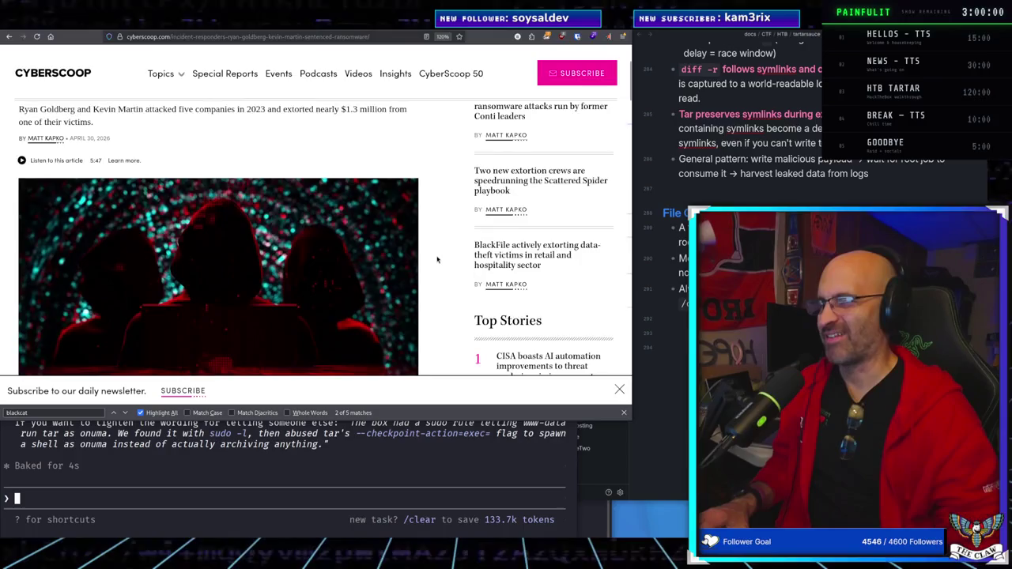
pyautogui.scroll(1, 427, 257)
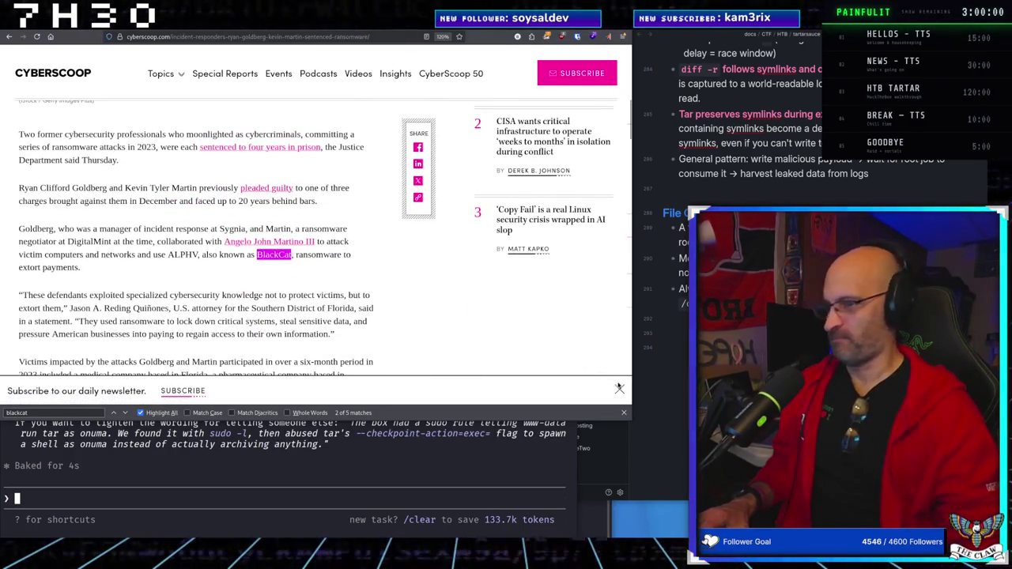
pyautogui.click(623, 411)
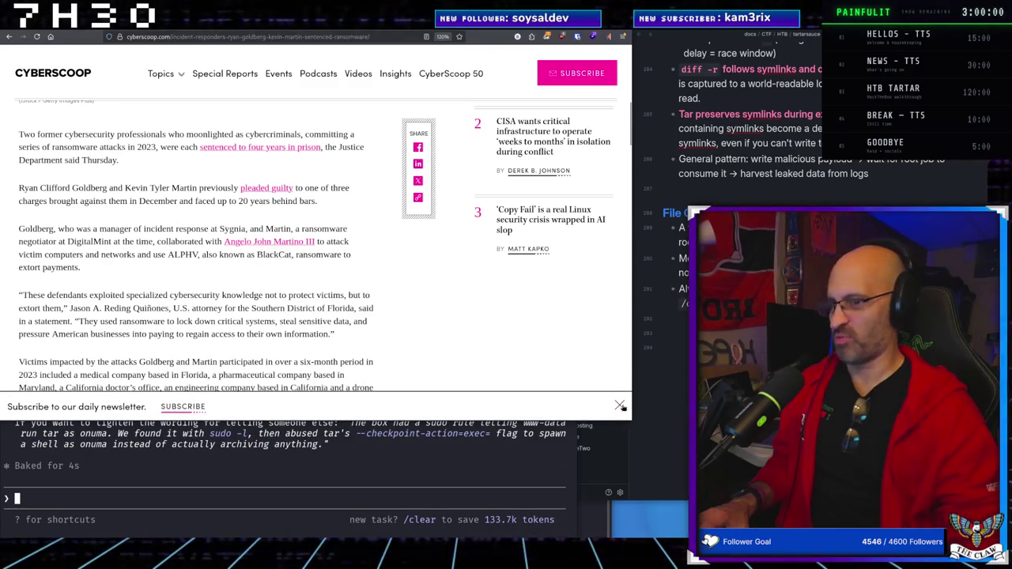
pyautogui.click(621, 407)
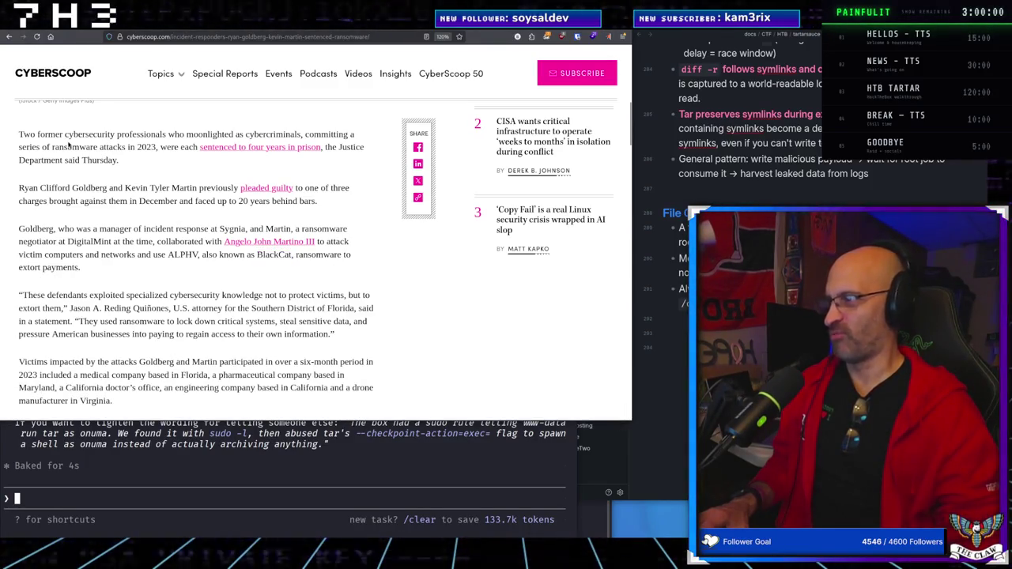
# Skim the enlarged article and switch it to Reader View
pyautogui.scroll(-2, 161, 217)
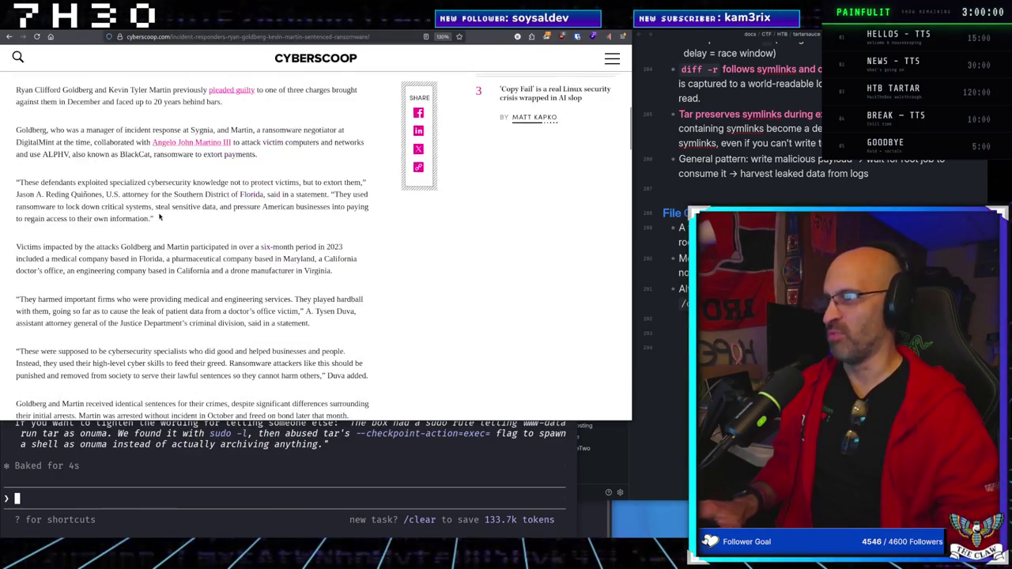
pyautogui.keyDown('ctrl'); pyautogui.scroll(-2, 157, 214); pyautogui.keyUp('ctrl')
pyautogui.keyDown('ctrl'); pyautogui.scroll(3, 159, 215); pyautogui.keyUp('ctrl')
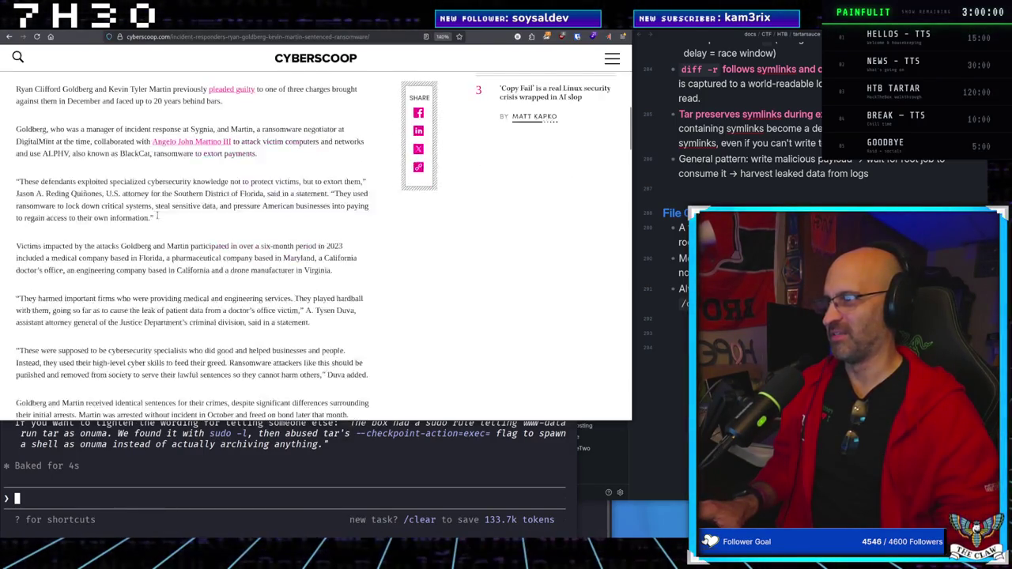
pyautogui.keyDown('ctrl'); pyautogui.scroll(2, 157, 215); pyautogui.keyUp('ctrl')
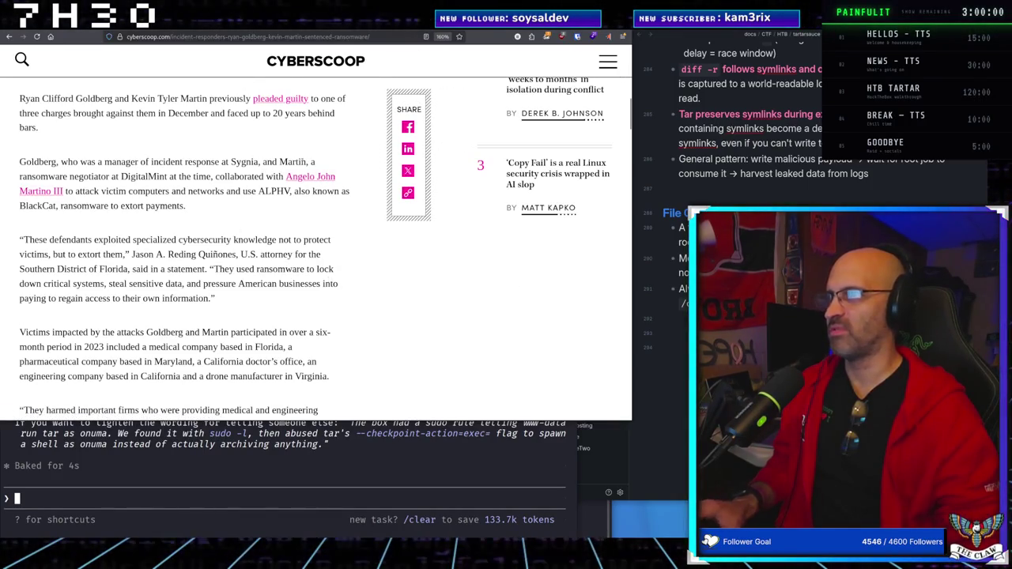
pyautogui.click(425, 39)
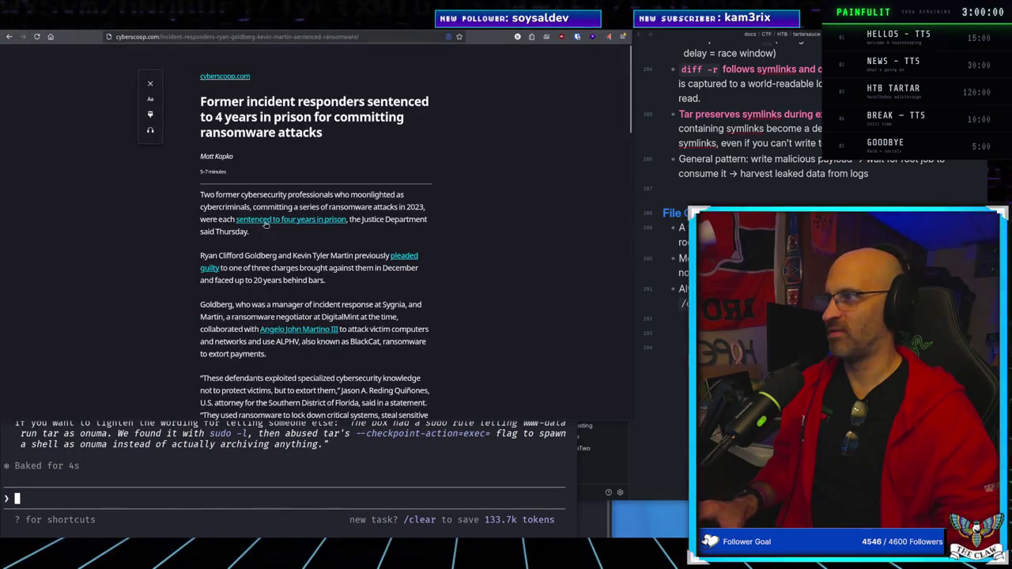
pyautogui.hotkey('ctrl', '+')
pyautogui.hotkey('ctrl', '+')
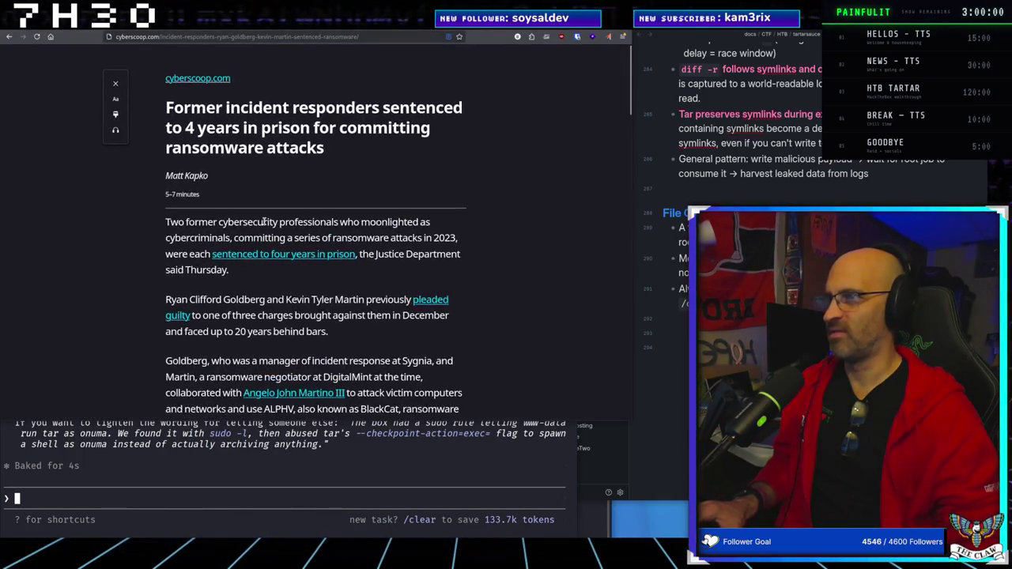
pyautogui.scroll(-4, 265, 225)
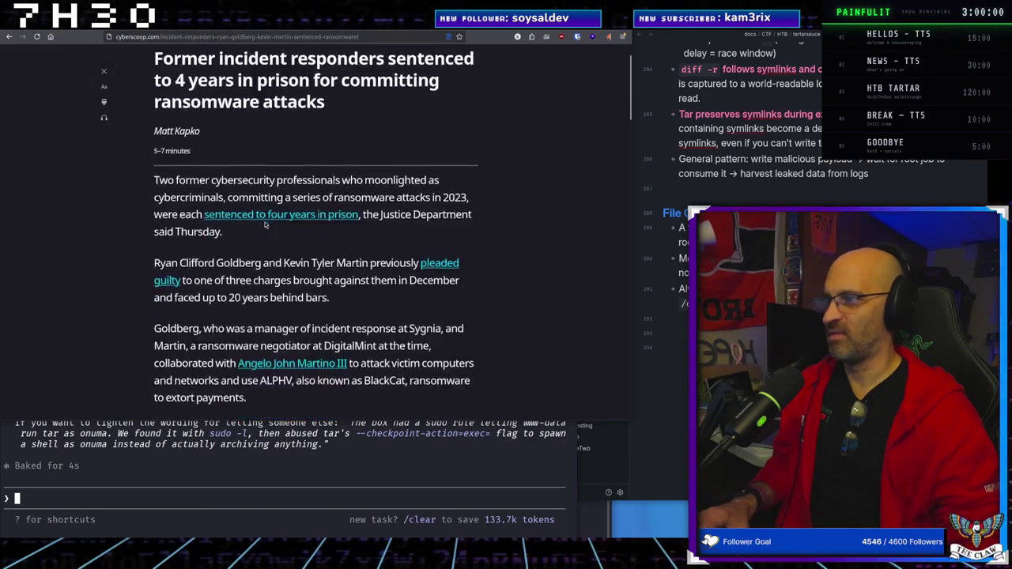
pyautogui.scroll(2, 265, 225)
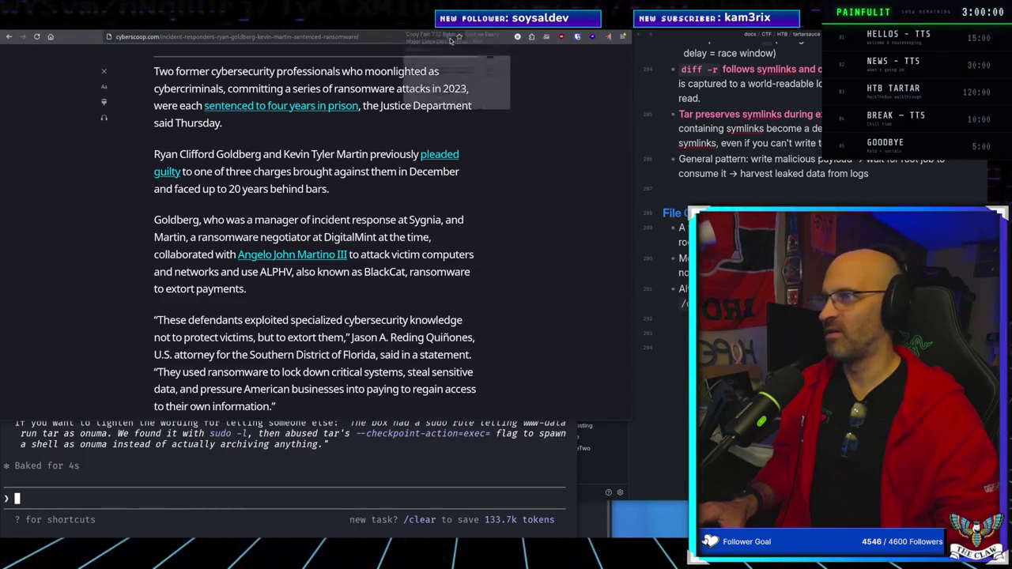
pyautogui.click(103, 71)
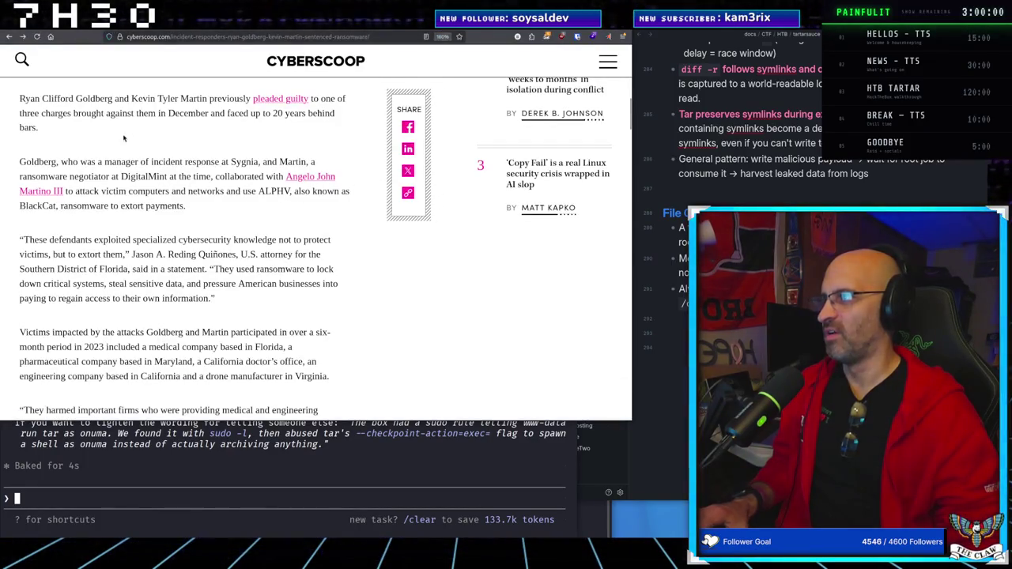
# Read the CyberScoop article down to the 'Victims impacted' paragraph
pyautogui.scroll(3, 158, 143)
pyautogui.scroll(-3, 209, 147)
pyautogui.scroll(2, 213, 148)
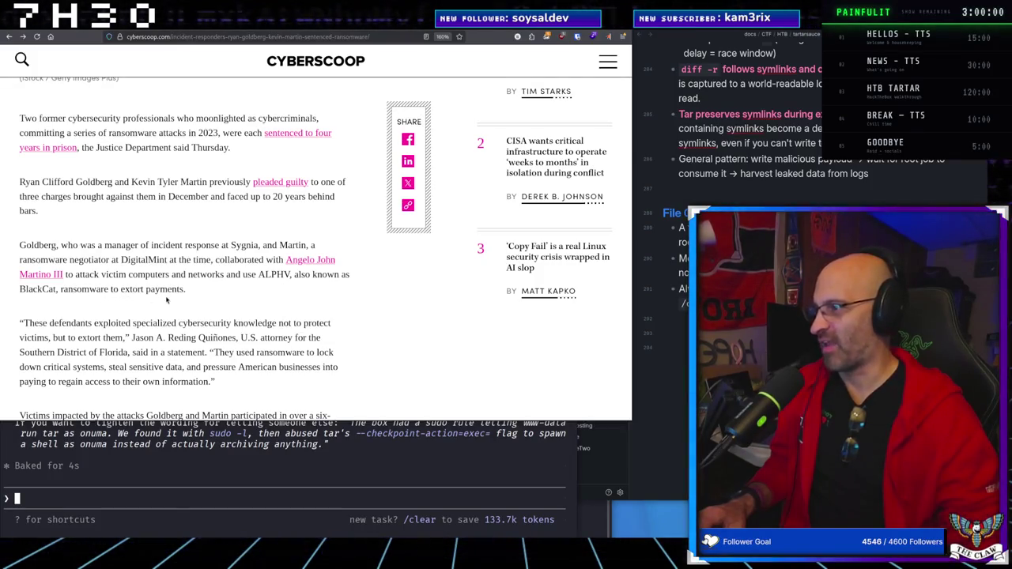
pyautogui.scroll(-3, 178, 298)
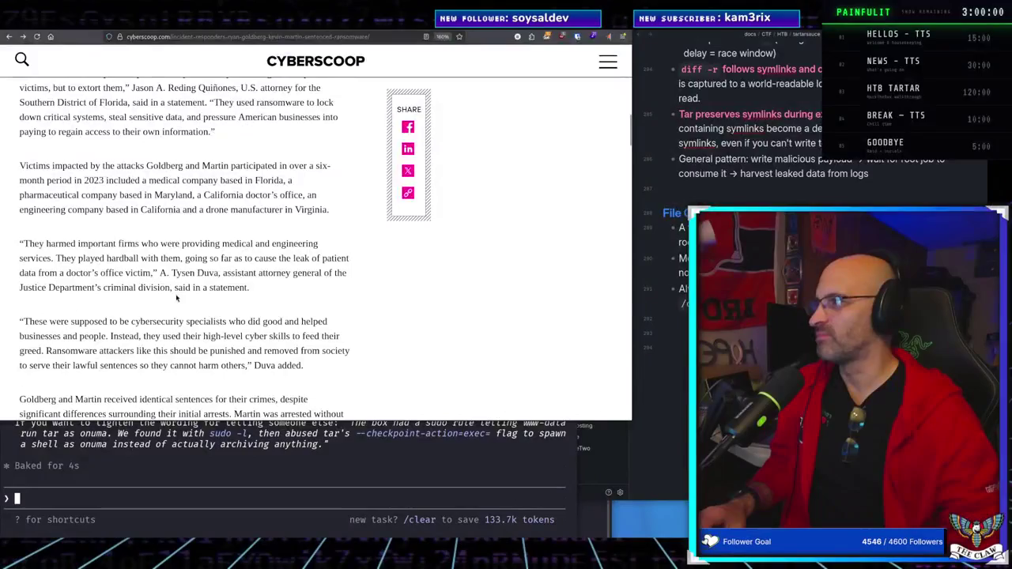
pyautogui.scroll(1, 177, 298)
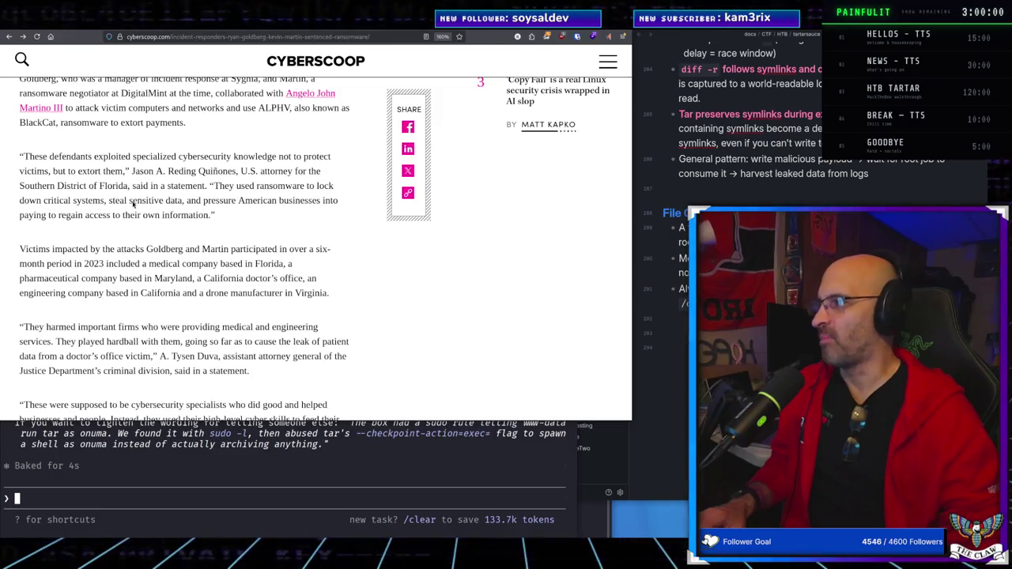
pyautogui.scroll(2, 155, 149)
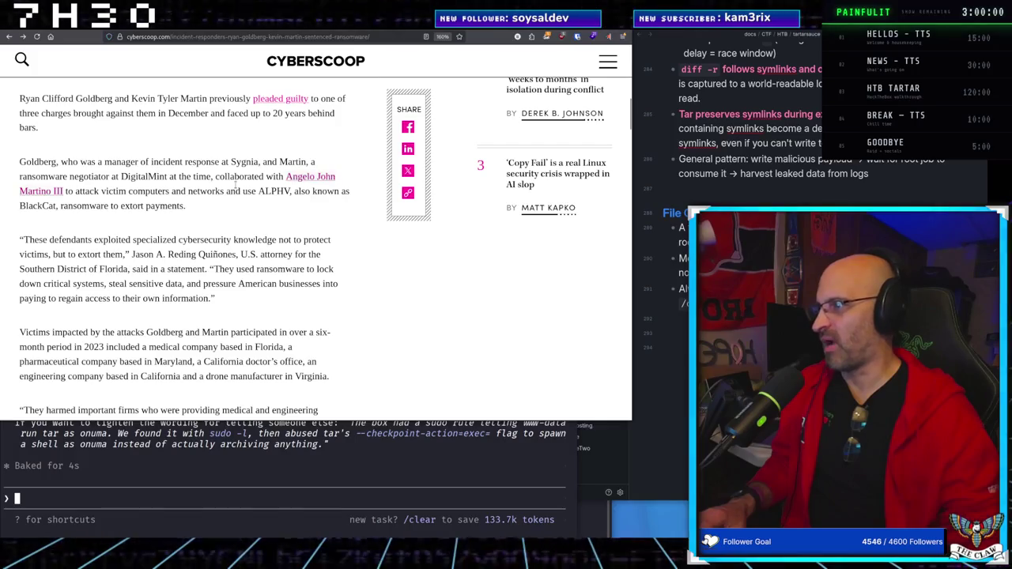
pyautogui.scroll(-2, 101, 177)
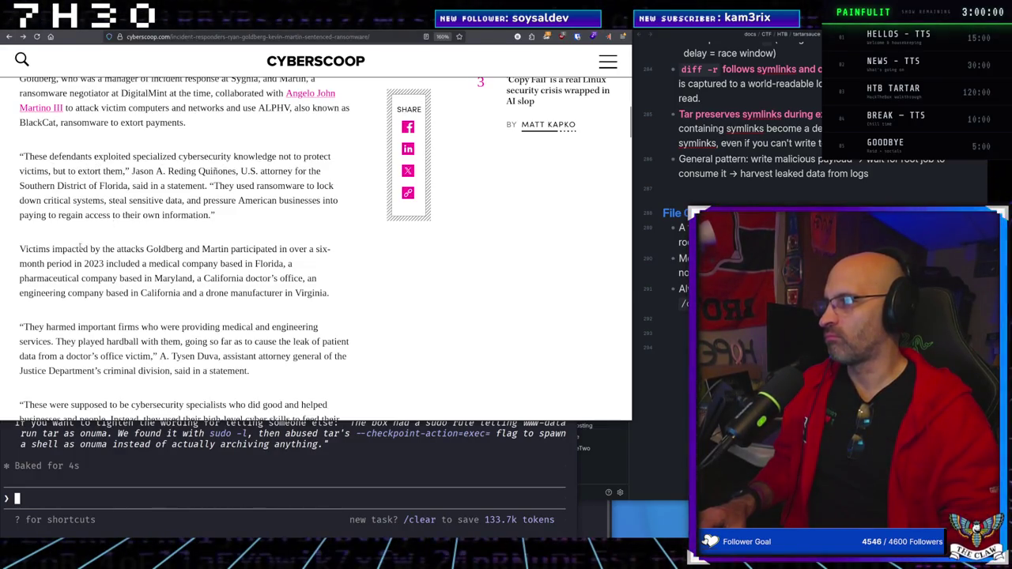
# Read on past the prosecutors' quotes to the 'Goldberg fled the country' paragraph
pyautogui.scroll(-3, 126, 235)
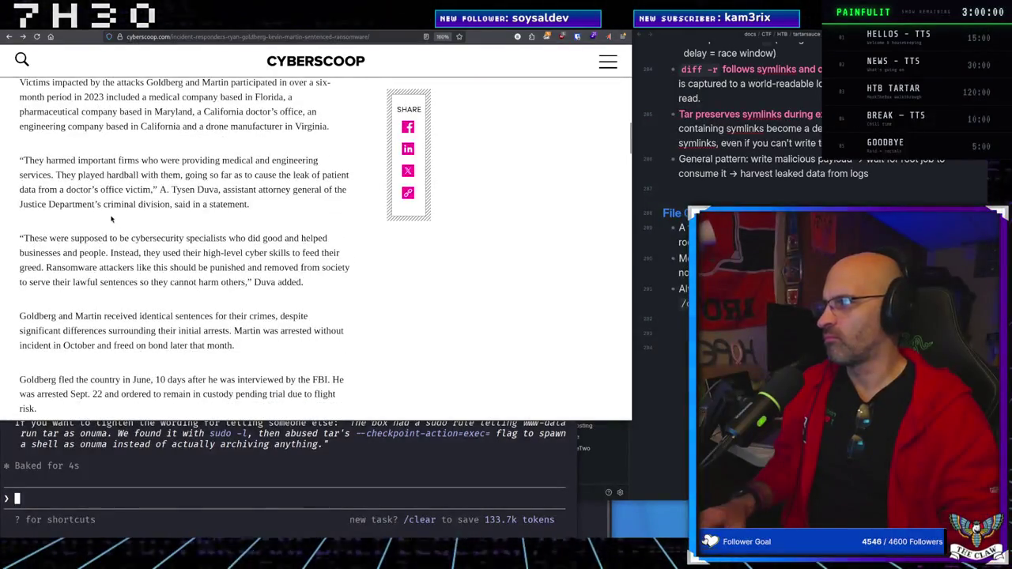
pyautogui.scroll(2, 111, 219)
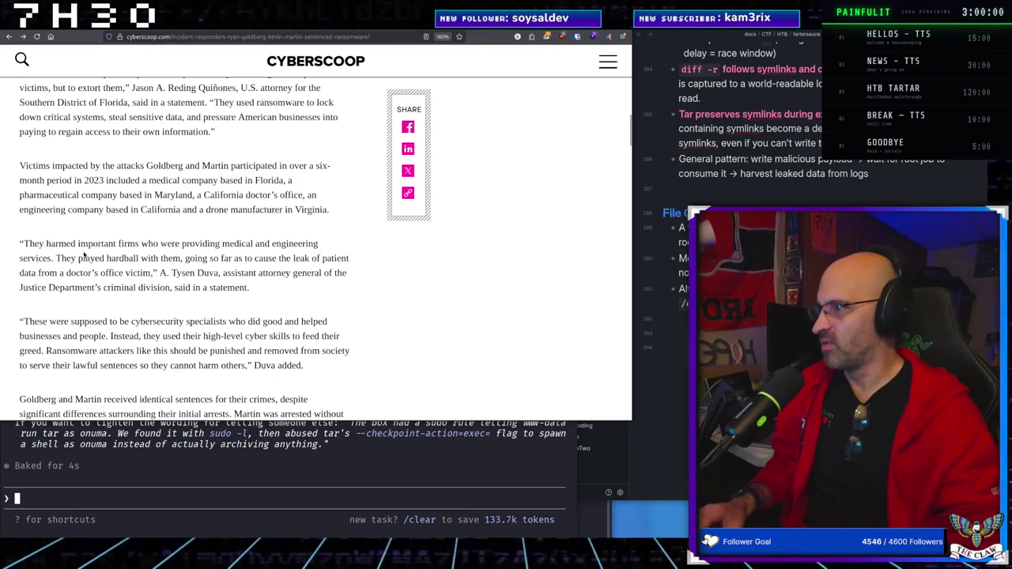
pyautogui.scroll(-2, 102, 255)
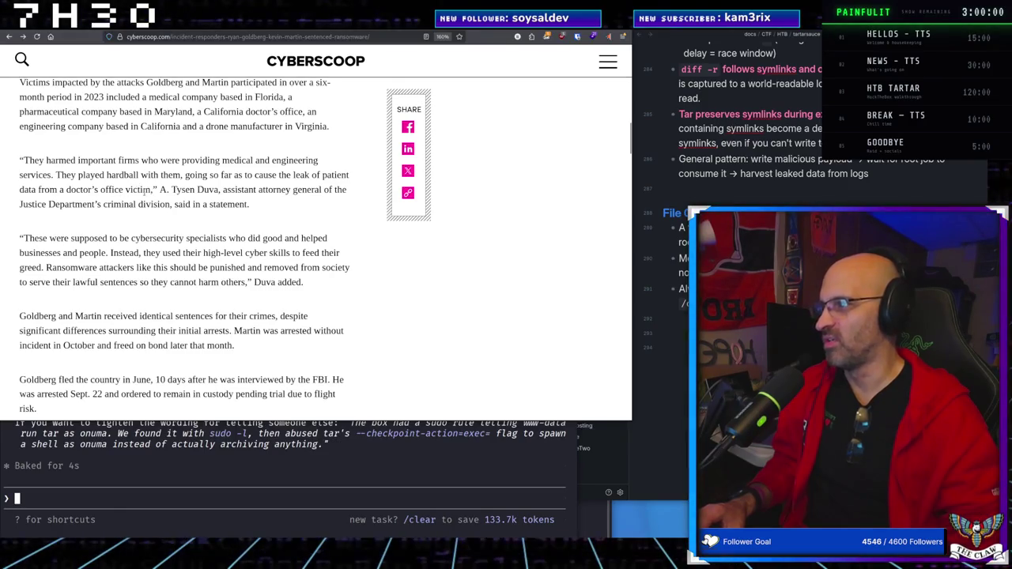
pyautogui.scroll(-2, 87, 224)
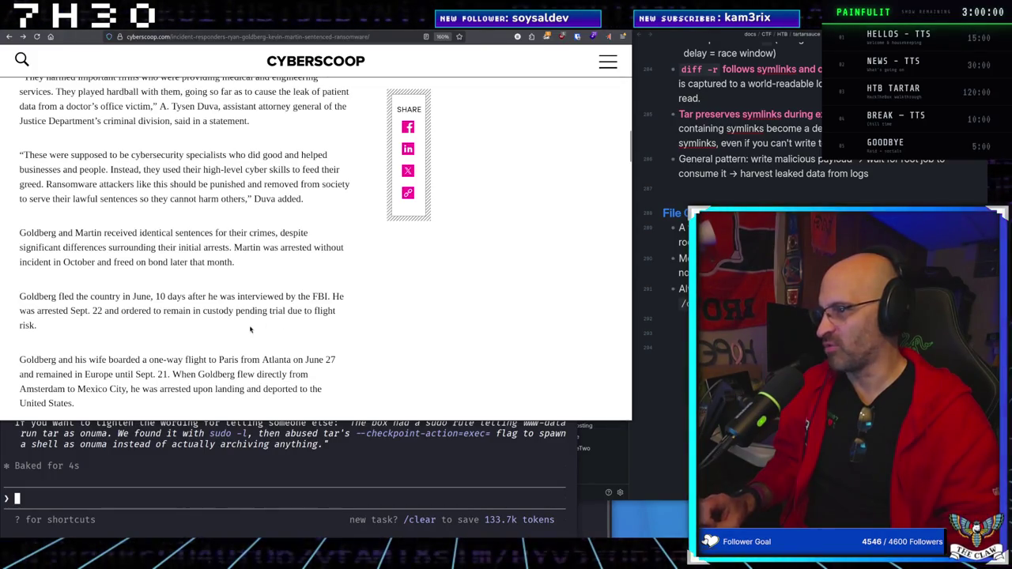
# Read down through Martino's surrender, Sygnia and DigitalMint to the ALPHV/BlackCat paragraph
pyautogui.scroll(-3, 354, 332)
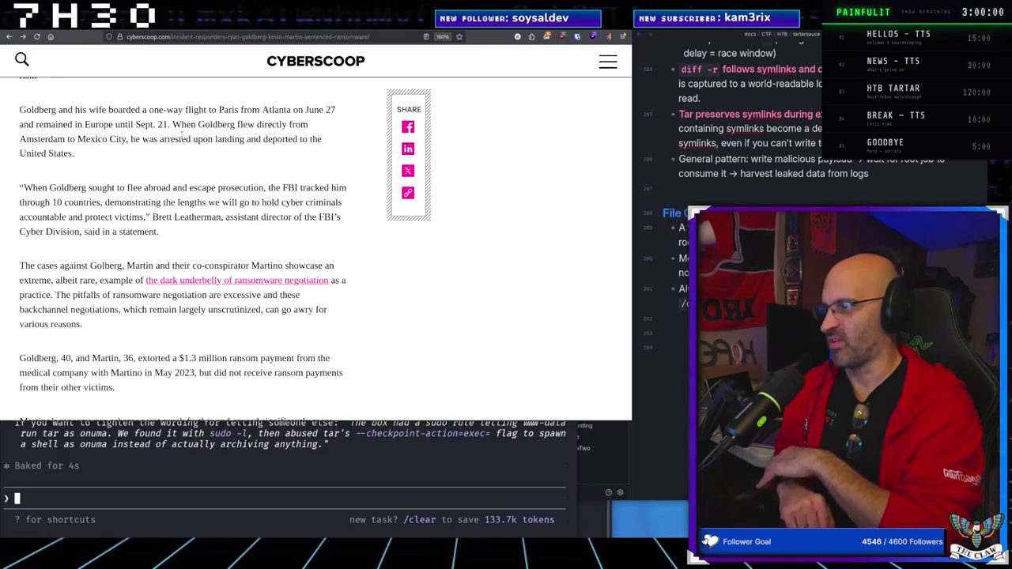
pyautogui.scroll(-2, 79, 142)
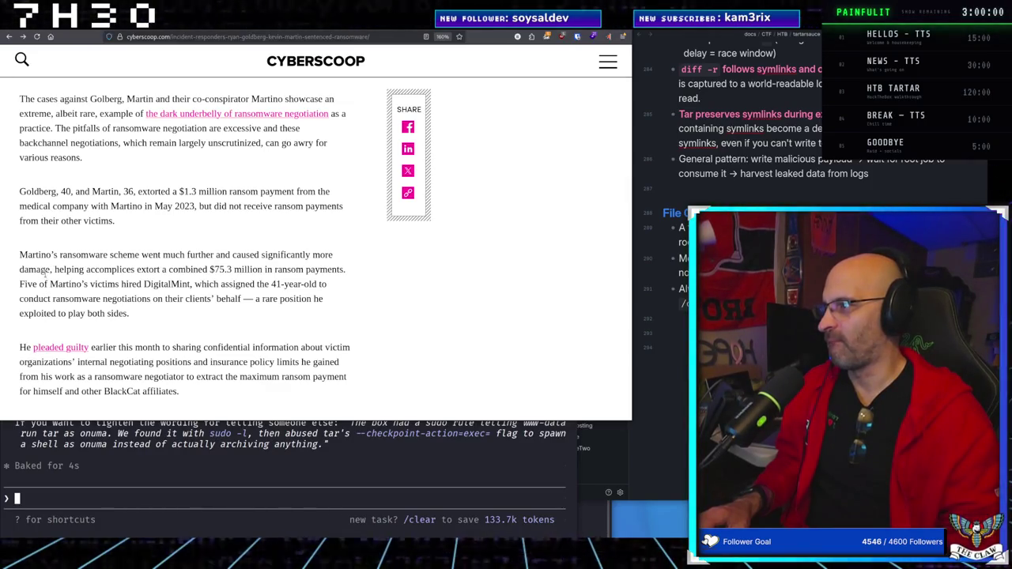
pyautogui.scroll(-2, 45, 274)
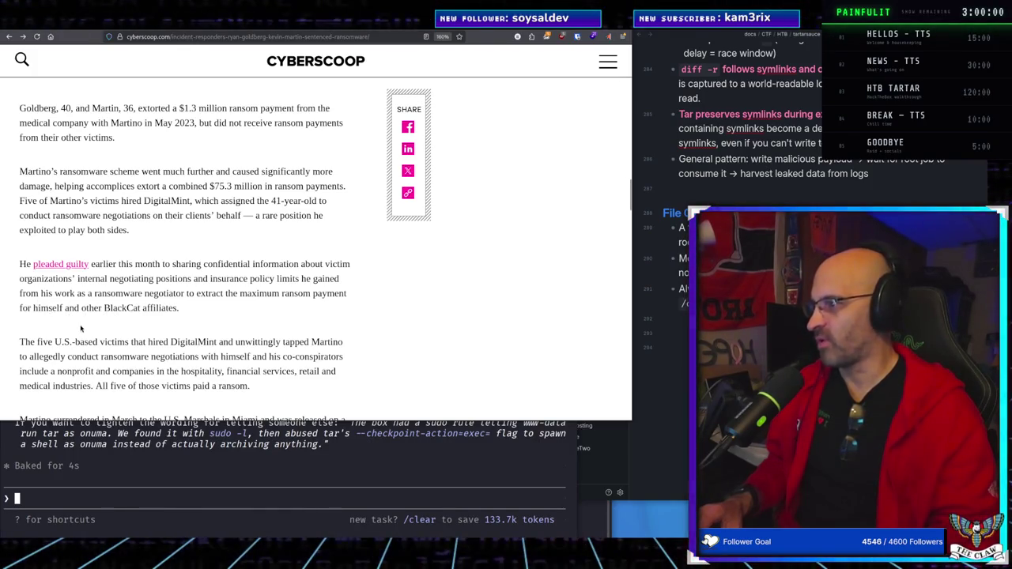
pyautogui.scroll(-3, 83, 329)
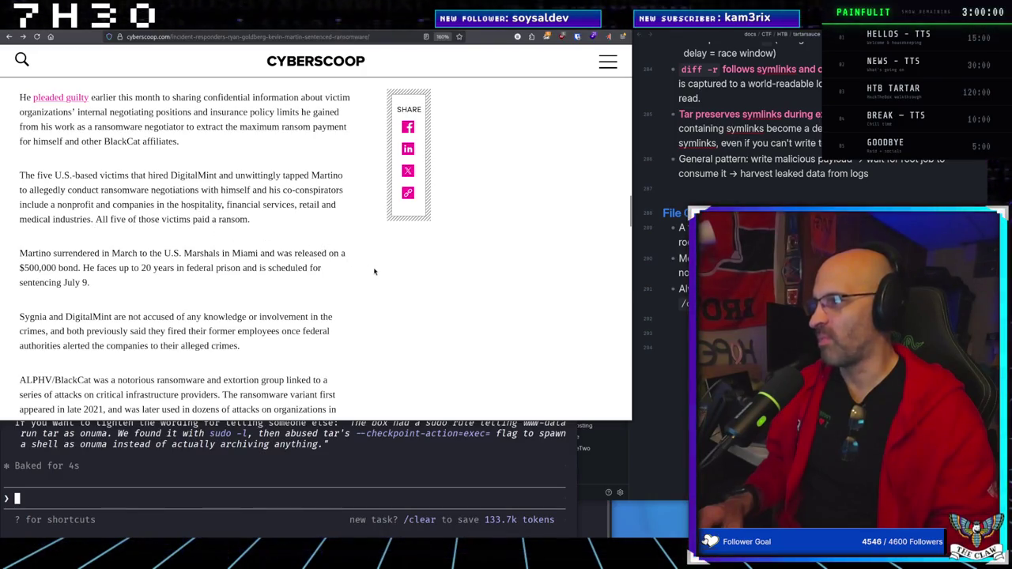
pyautogui.scroll(-2, 371, 274)
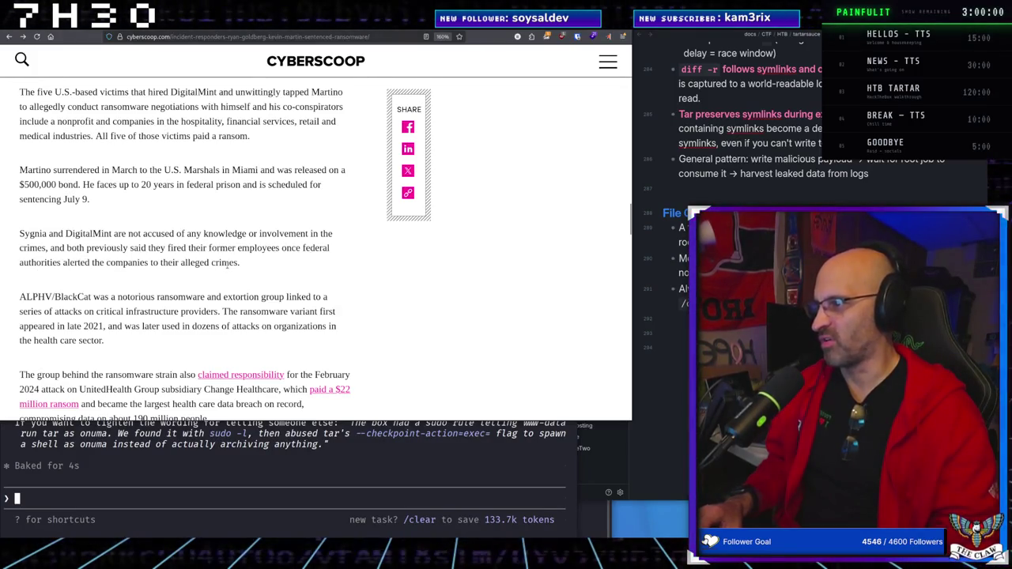
# Read to the article's end, glance at the xint.io Copy Fail tab, and return to CyberScoop
pyautogui.scroll(-3, 228, 266)
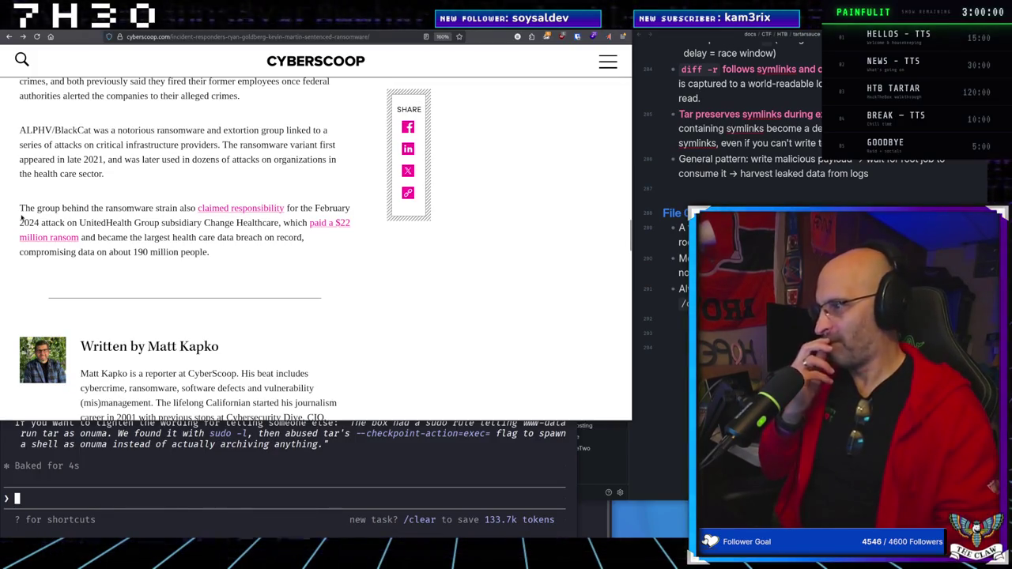
pyautogui.scroll(-5, 276, 237)
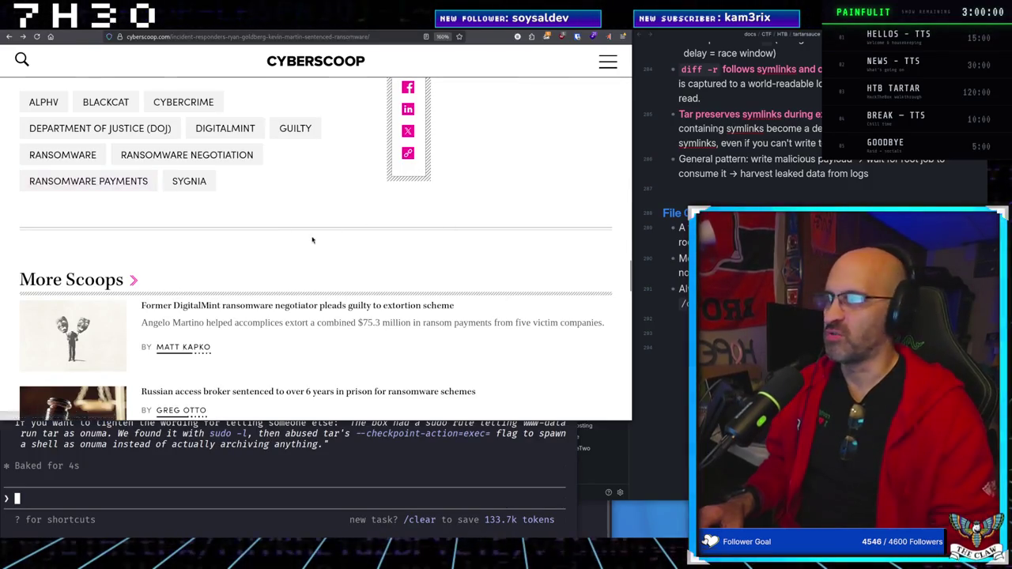
pyautogui.scroll(15, 312, 237)
pyautogui.scroll(3, 277, 218)
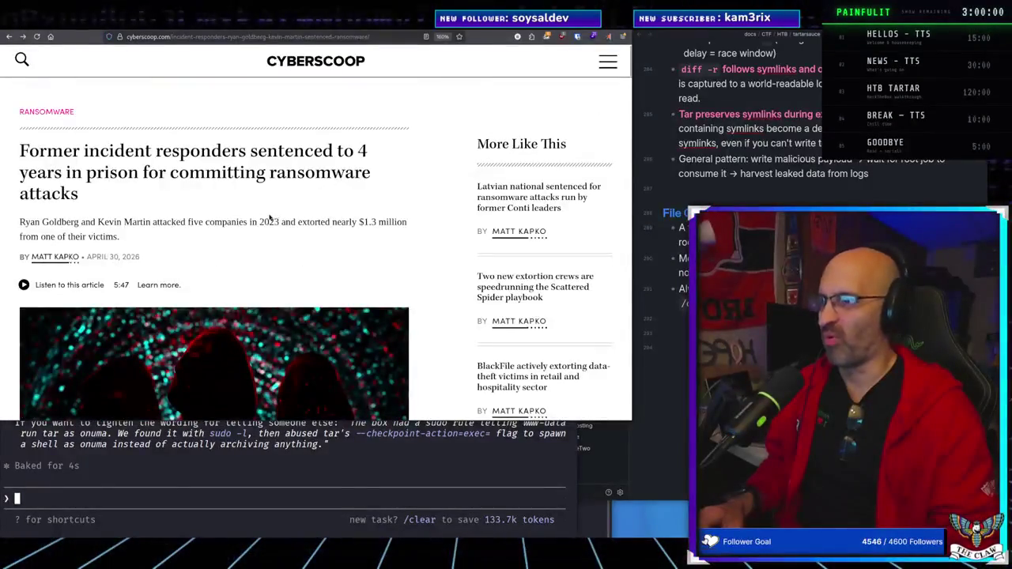
pyautogui.hotkey('ctrl', 'Tab')
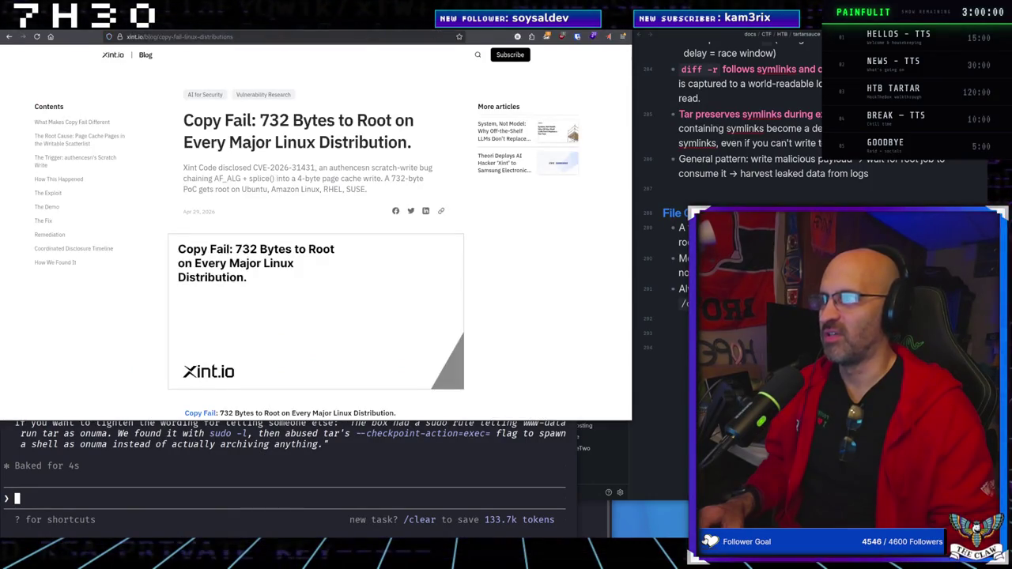
pyautogui.click(531, 36)
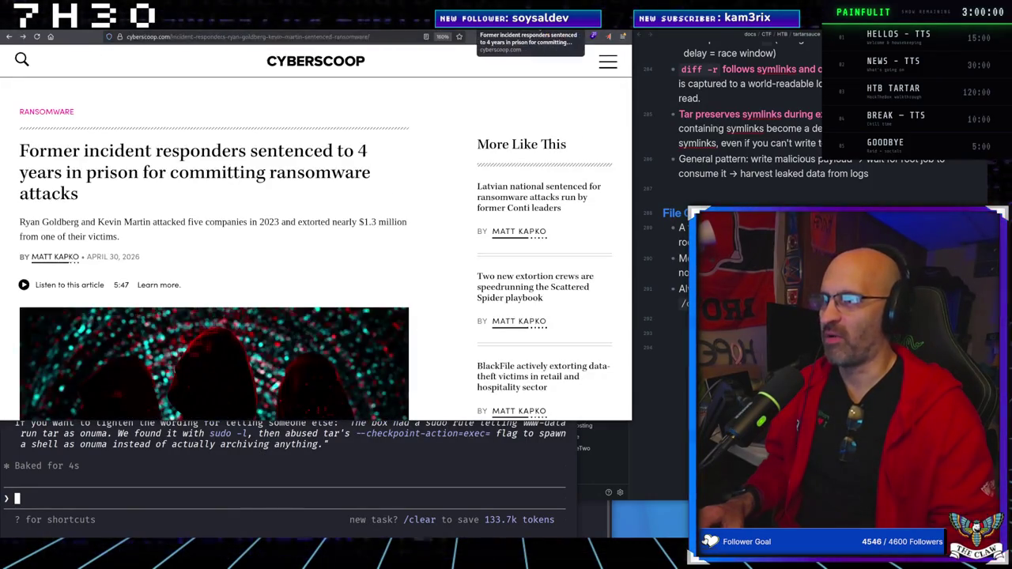
# Search Google for 'claude security' and open Anthropic's Claude Code Security article
pyautogui.click(373, 37)
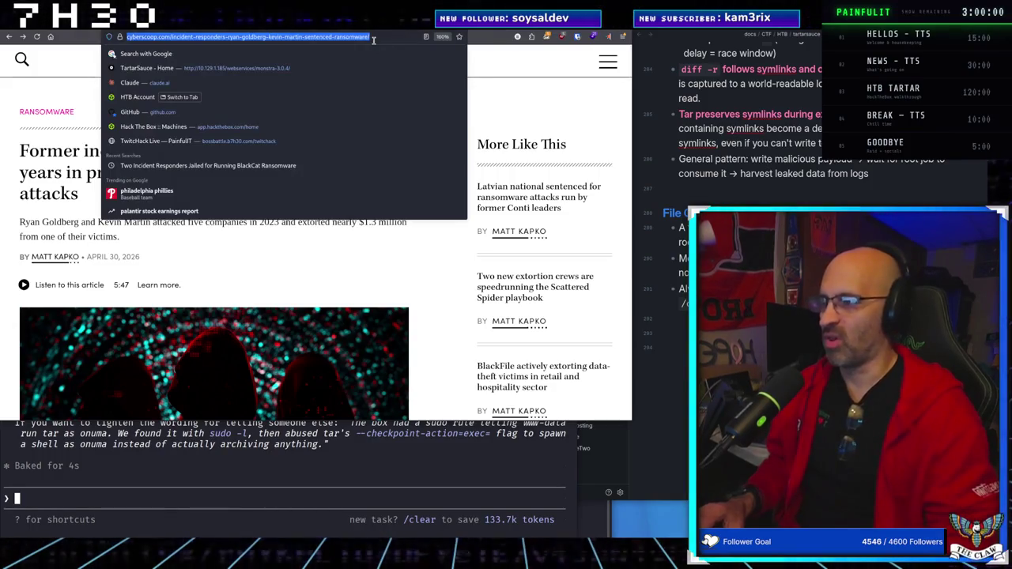
pyautogui.write('clu')
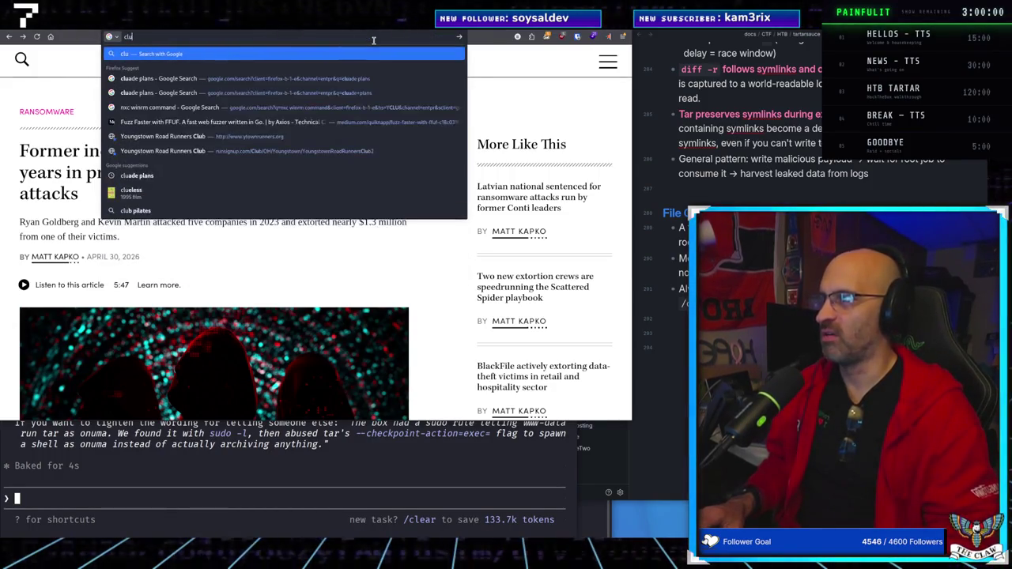
pyautogui.write('adue')
pyautogui.press('BackSpace')
pyautogui.press('BackSpace')
pyautogui.write('e')
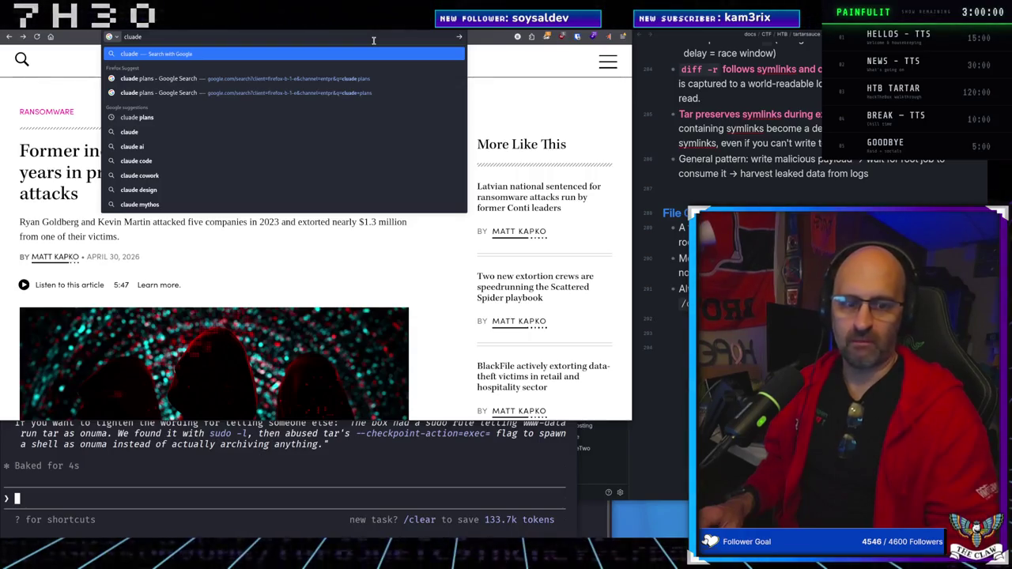
pyautogui.write('security')
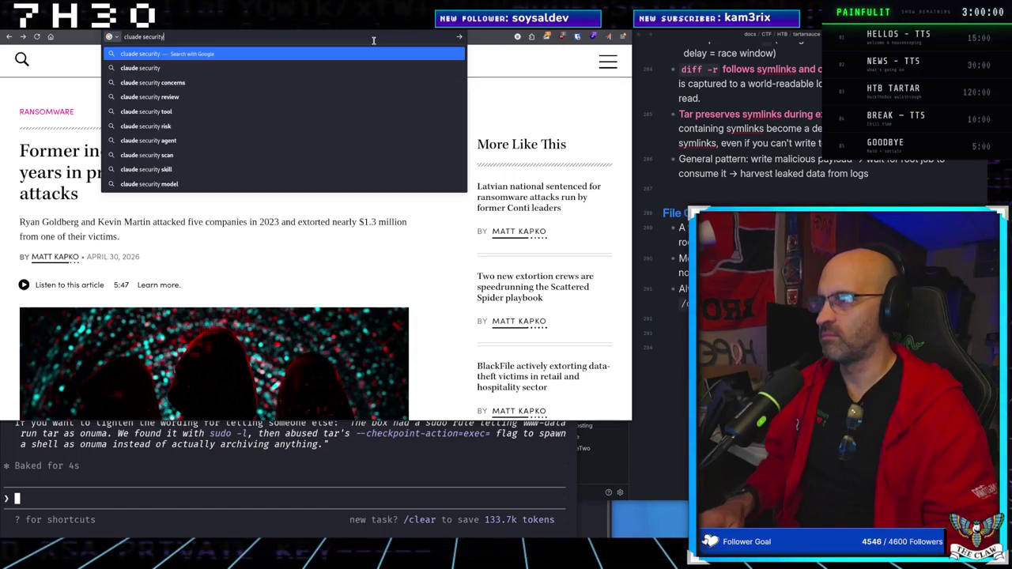
pyautogui.press('Return')
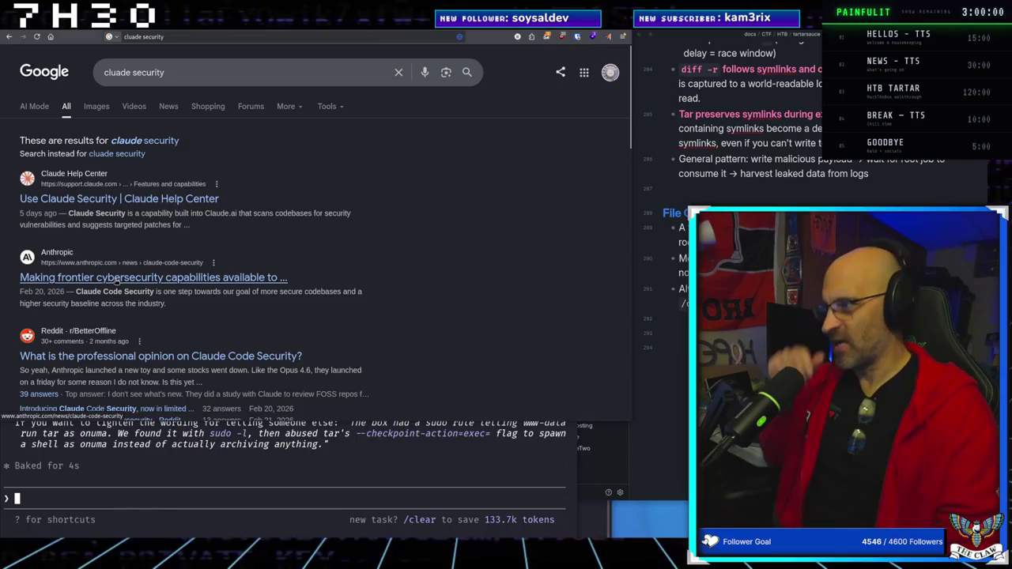
pyautogui.click(115, 279)
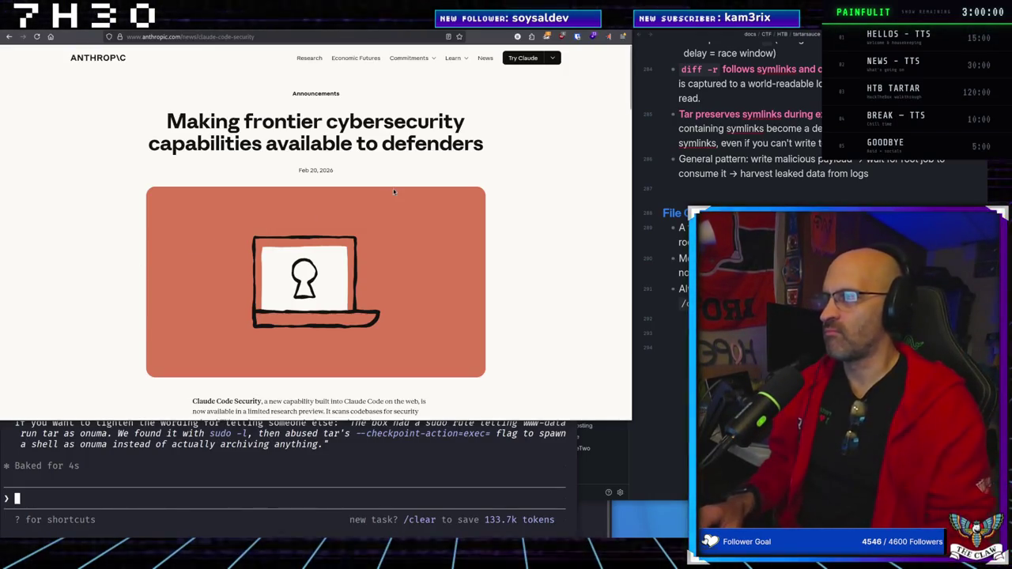
# Read the Anthropic article past the video embed, then go back to the search results
pyautogui.scroll(-5, 385, 185)
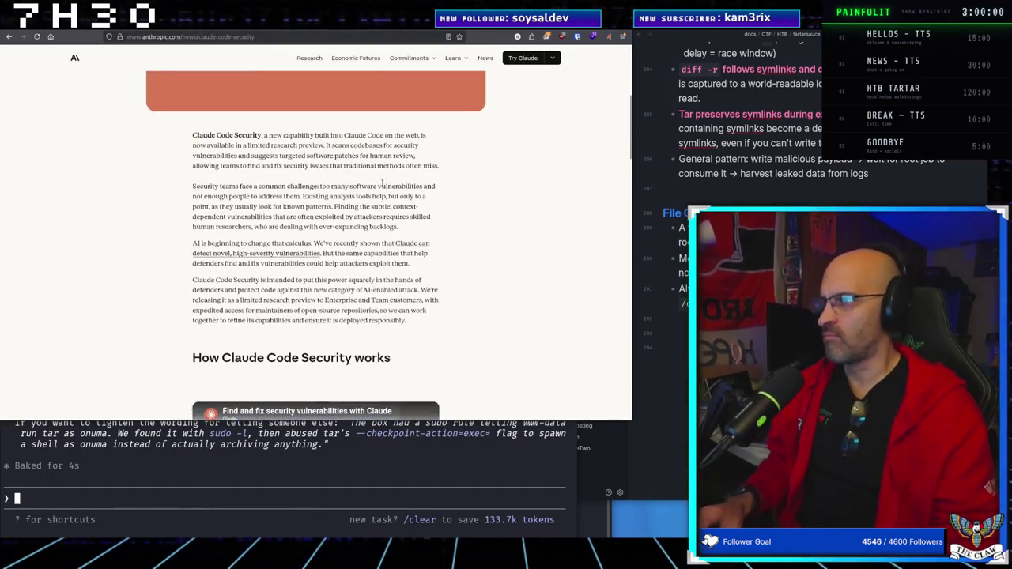
pyautogui.scroll(-3, 382, 183)
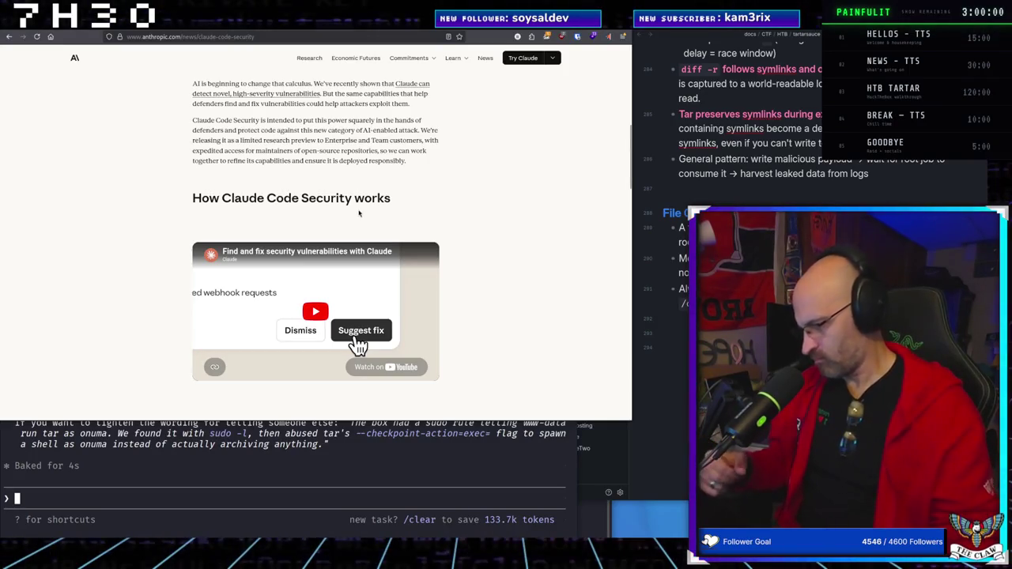
pyautogui.scroll(-4, 61, 113)
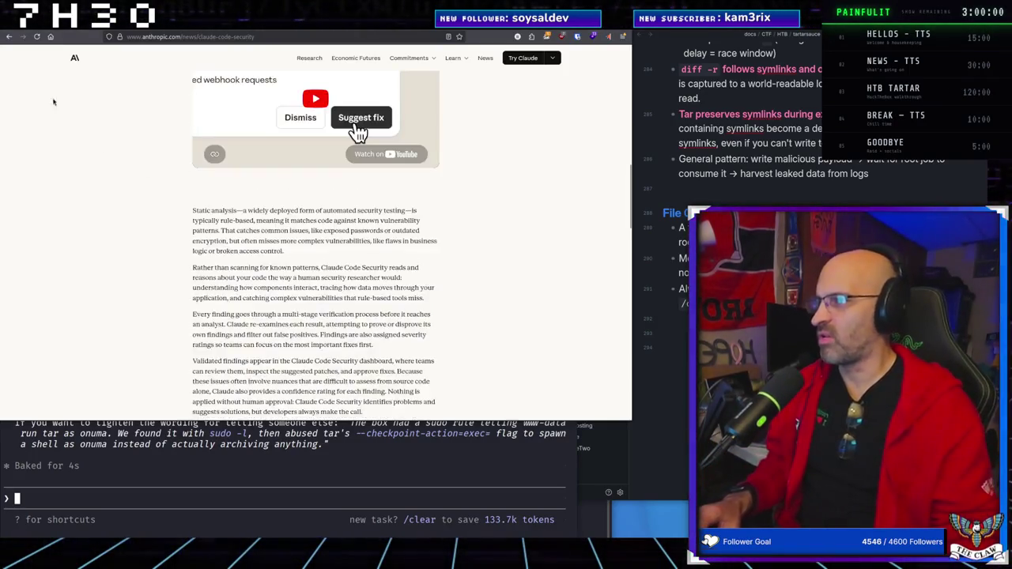
pyautogui.click(9, 37)
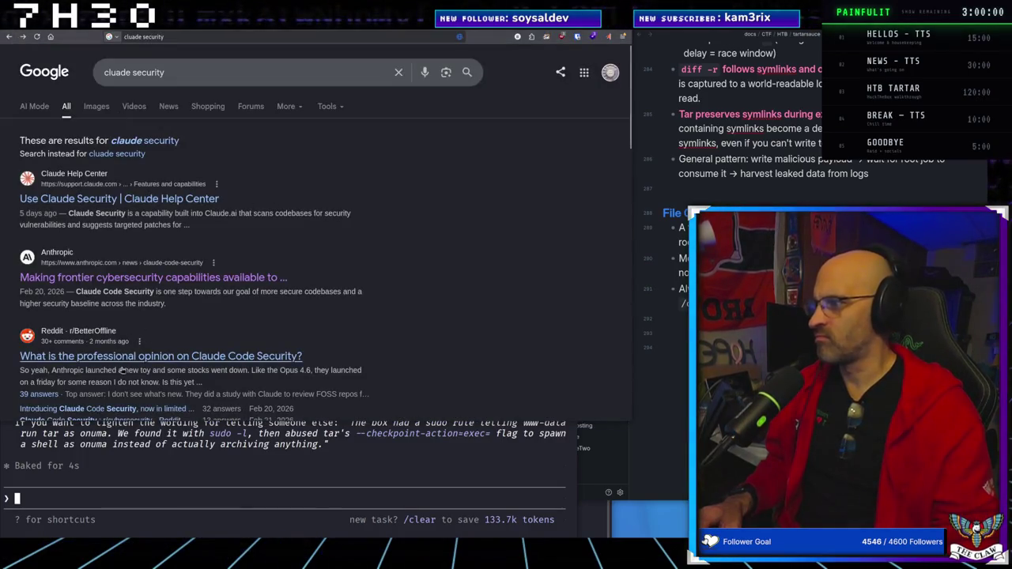
# Look through the 'claude security' results, then trim the search query back to 'claude sec'
pyautogui.scroll(-4, 151, 356)
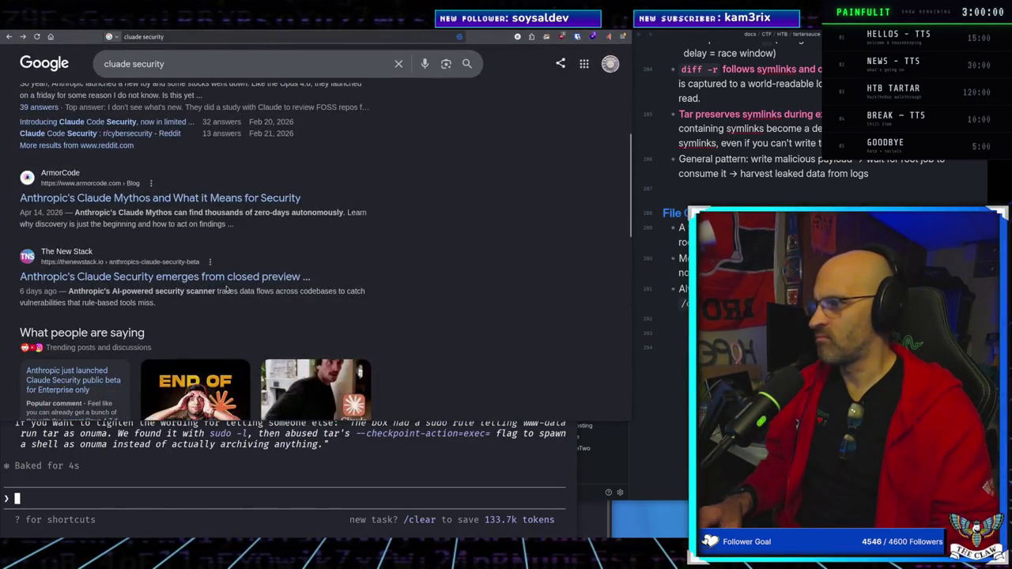
pyautogui.scroll(-2, 229, 291)
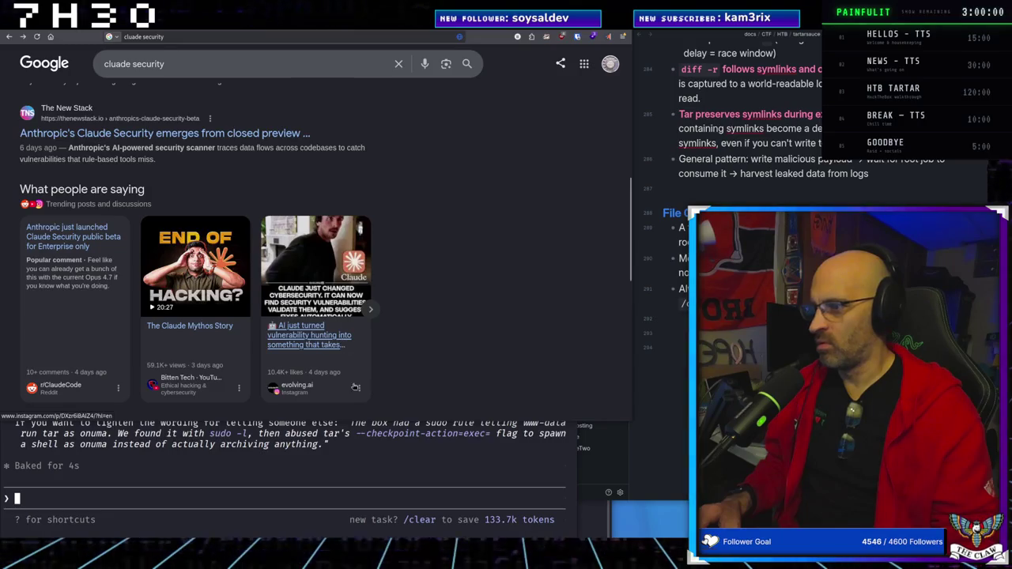
pyautogui.scroll(-1, 313, 344)
pyautogui.scroll(-3, 314, 344)
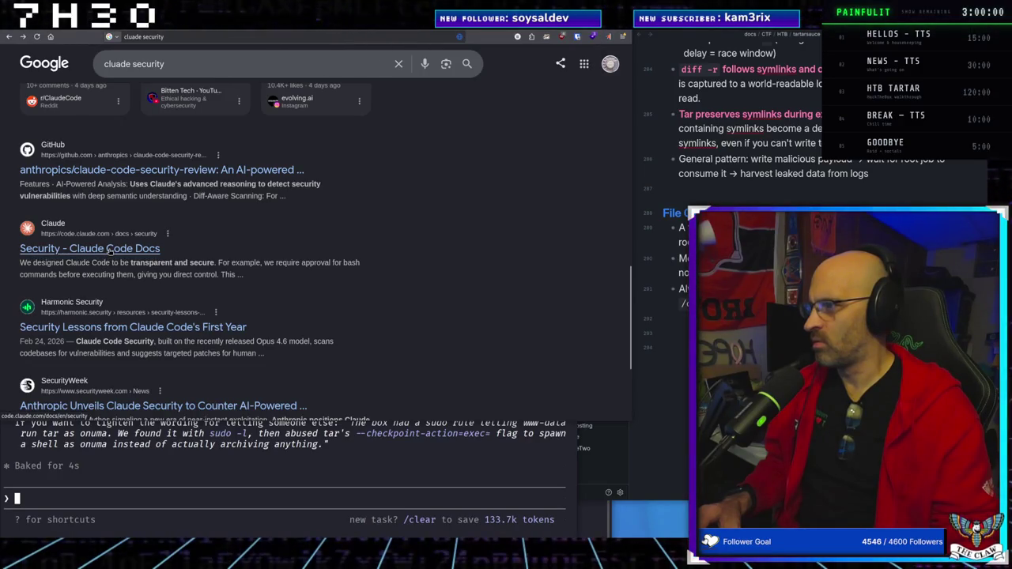
pyautogui.scroll(3, 183, 261)
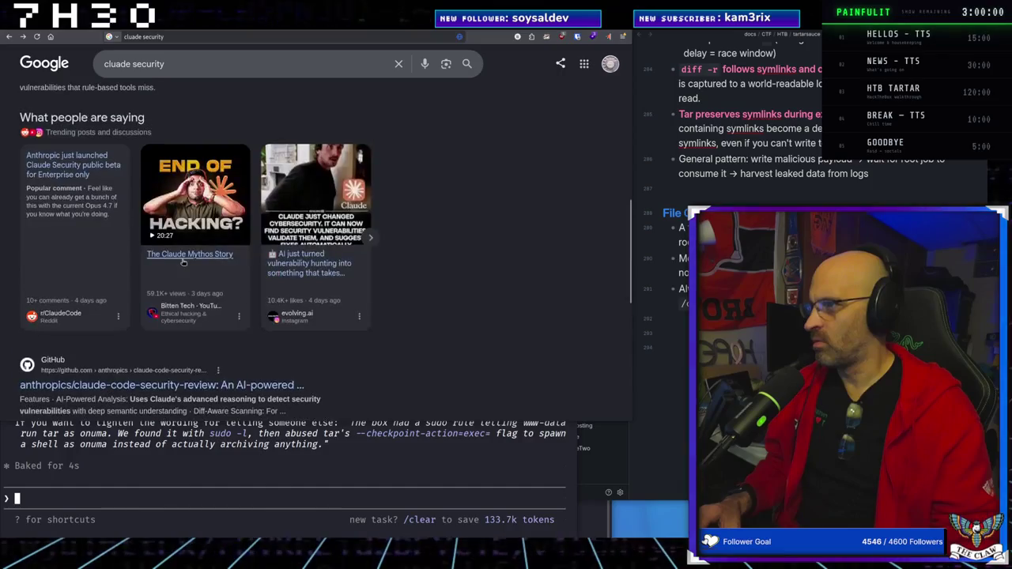
pyautogui.scroll(5, 183, 261)
pyautogui.click(189, 72)
pyautogui.press('BackSpace')
pyautogui.press('BackSpace')
pyautogui.press('BackSpace')
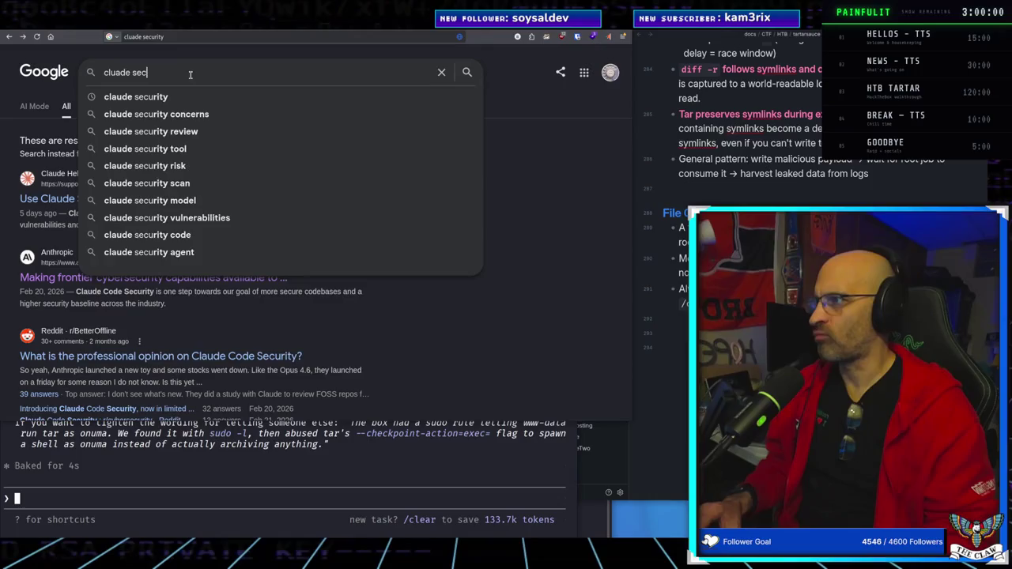
# Search Google for 'claude cybersecurity' and scroll the results down to the LinkedIn post
pyautogui.write('cyber')
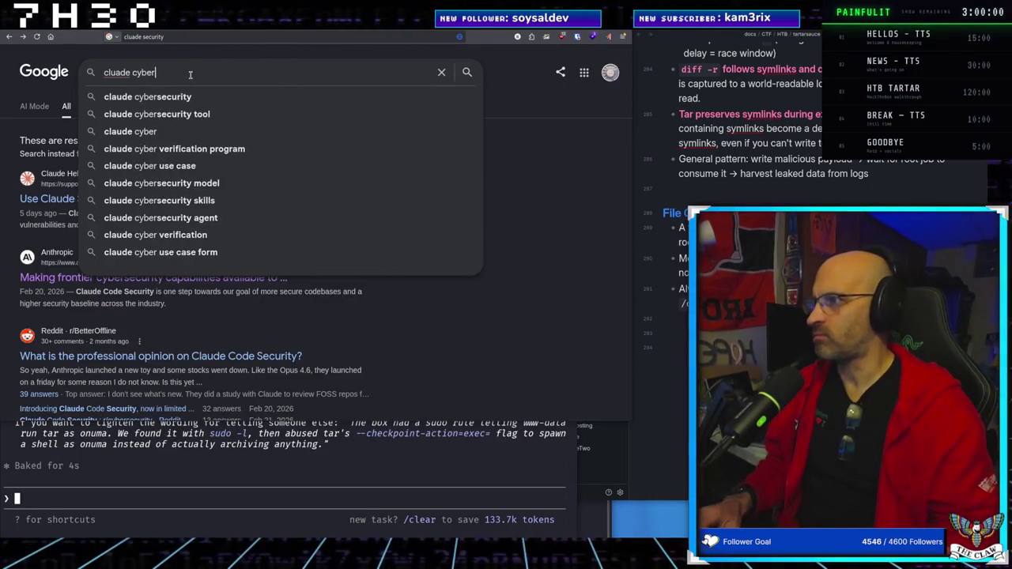
pyautogui.click(155, 96)
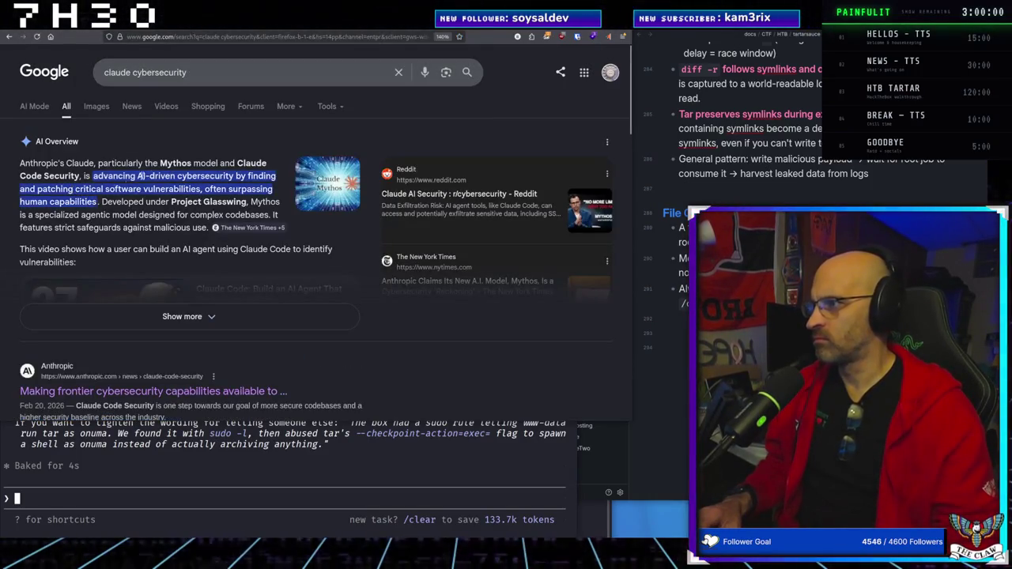
pyautogui.scroll(-1, 150, 370)
pyautogui.scroll(-2, 150, 370)
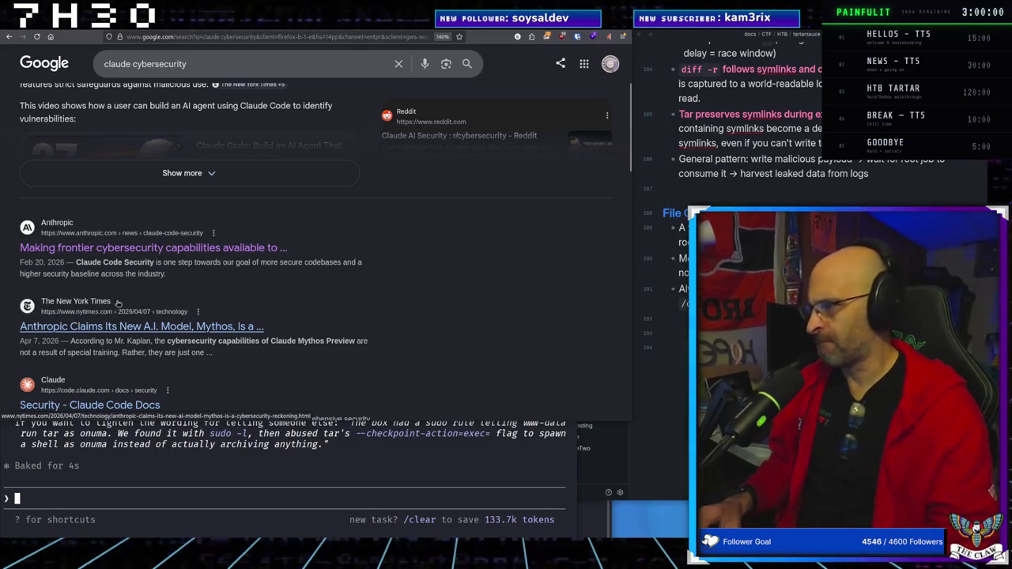
pyautogui.scroll(-1, 117, 304)
pyautogui.scroll(-1, 117, 304)
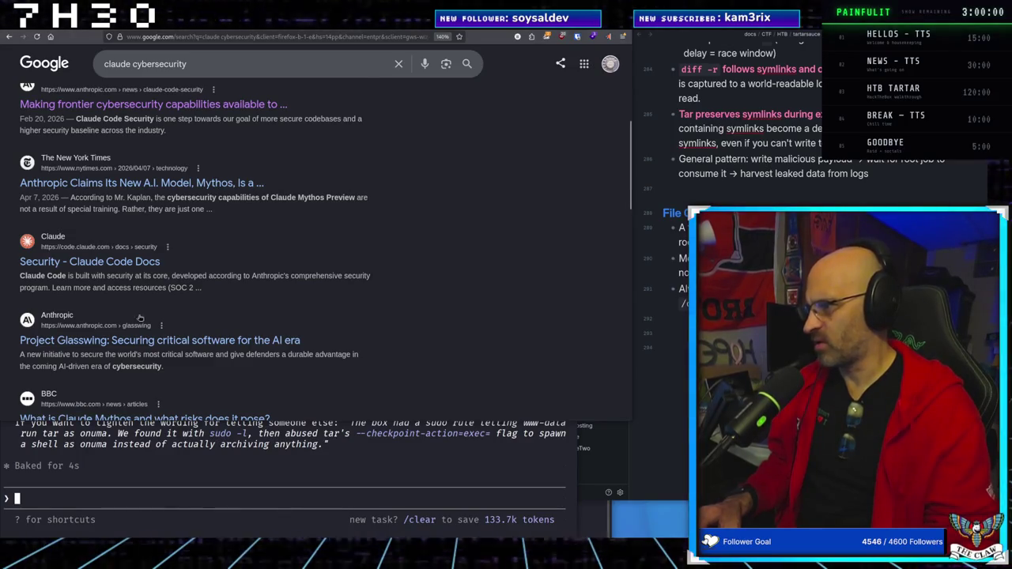
pyautogui.scroll(-2, 136, 317)
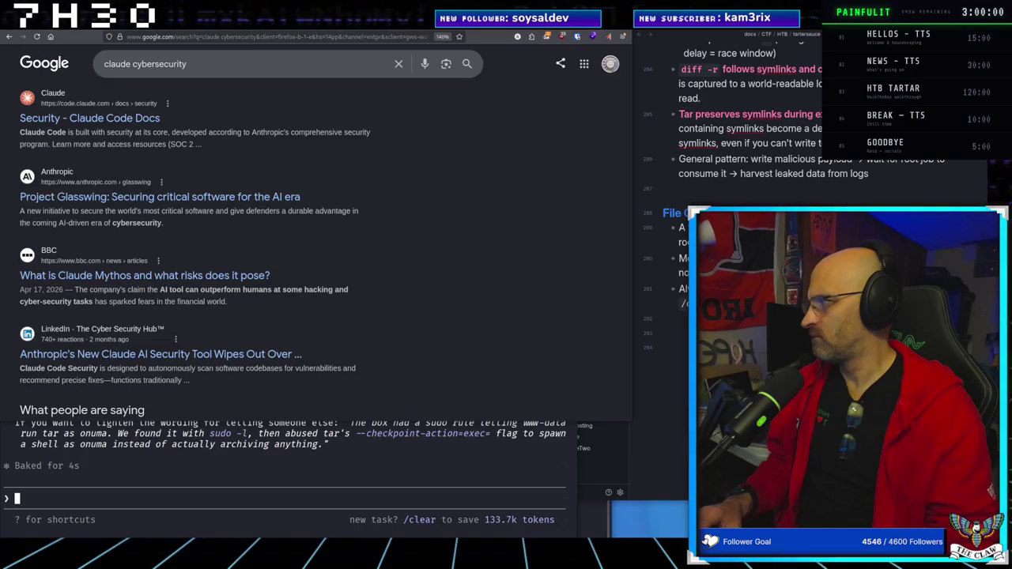
pyautogui.click(234, 57)
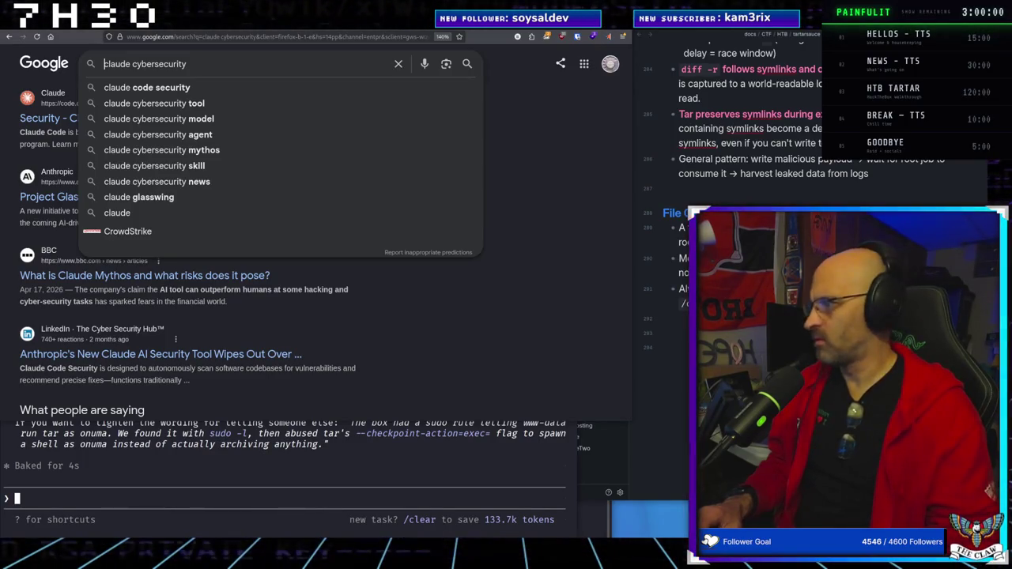
# Search for 'claude blog' and open the Claude blog result
pyautogui.press('Escape')
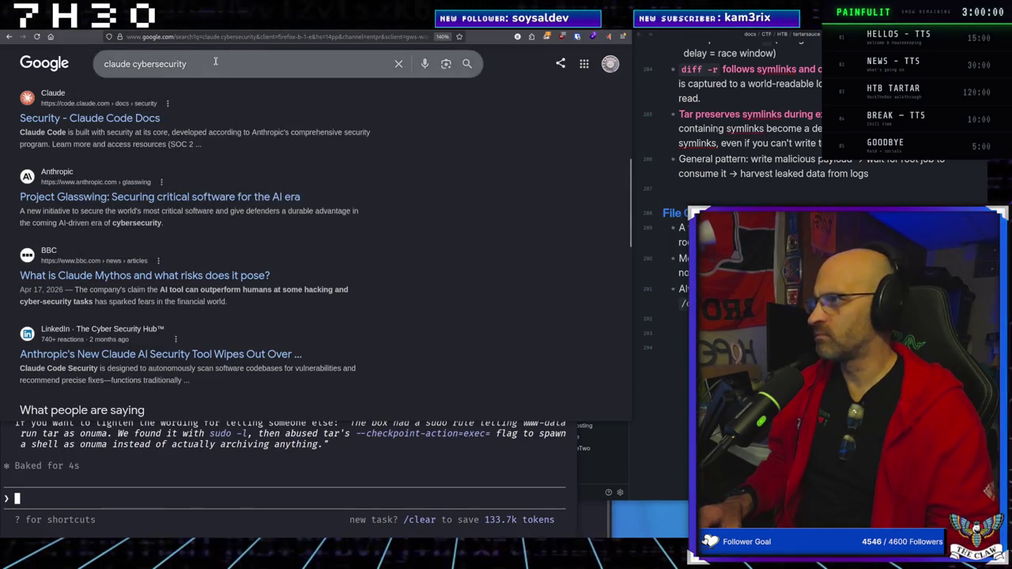
pyautogui.click(215, 63)
pyautogui.write('cla')
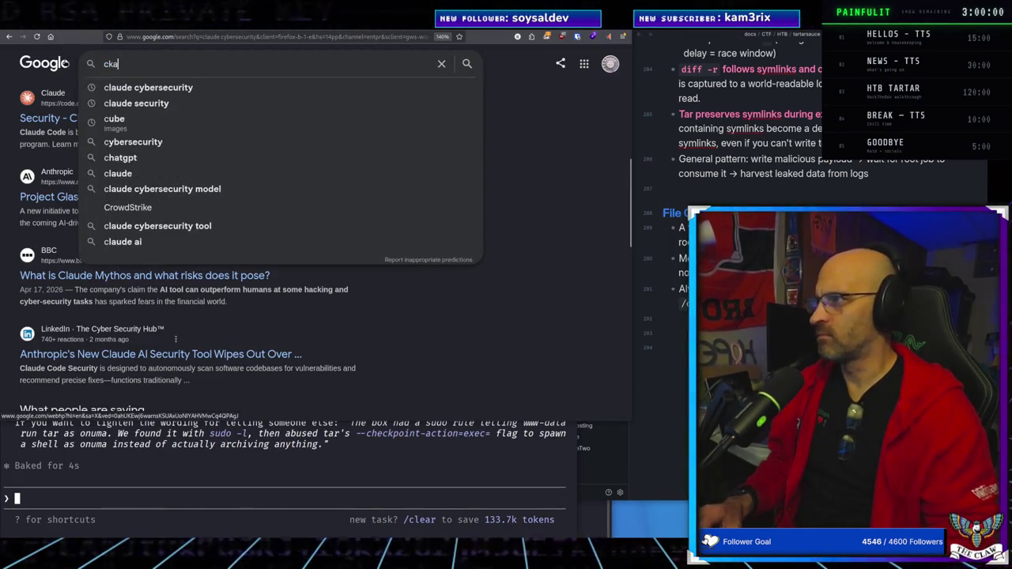
pyautogui.press('BackSpace')
pyautogui.press('BackSpace')
pyautogui.press('BackSpace')
pyautogui.write('clau')
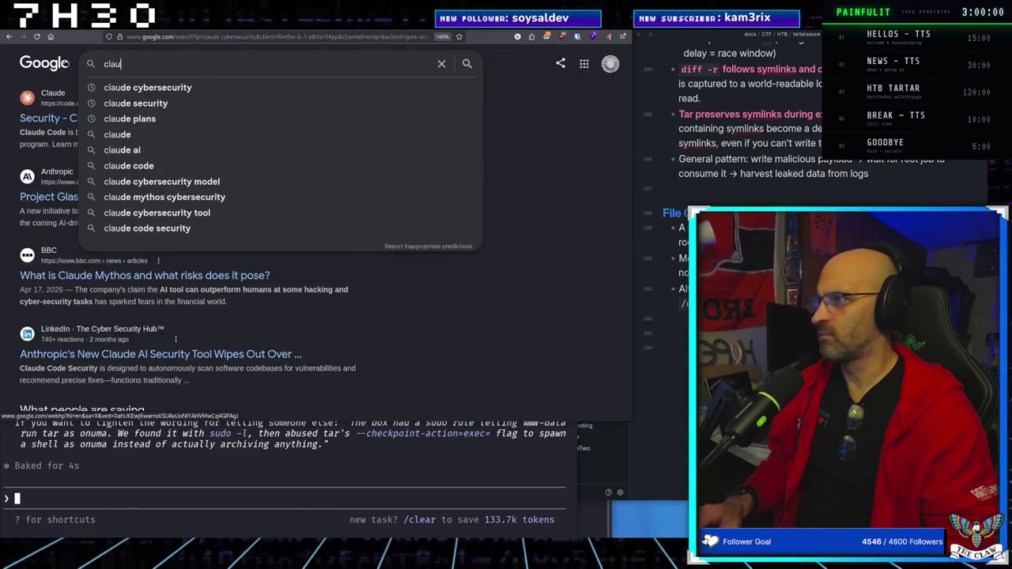
pyautogui.write('de blog')
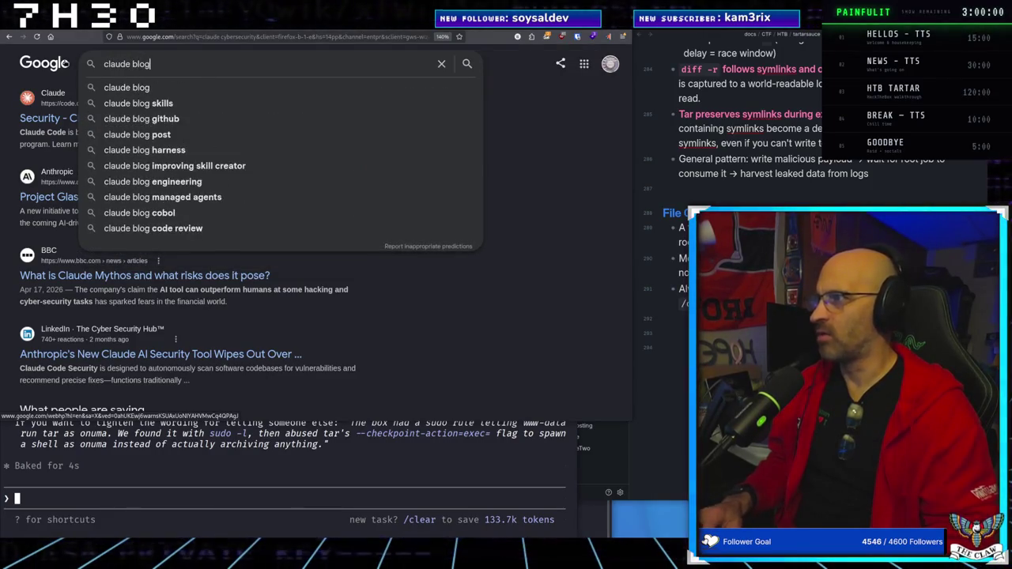
pyautogui.press('Return')
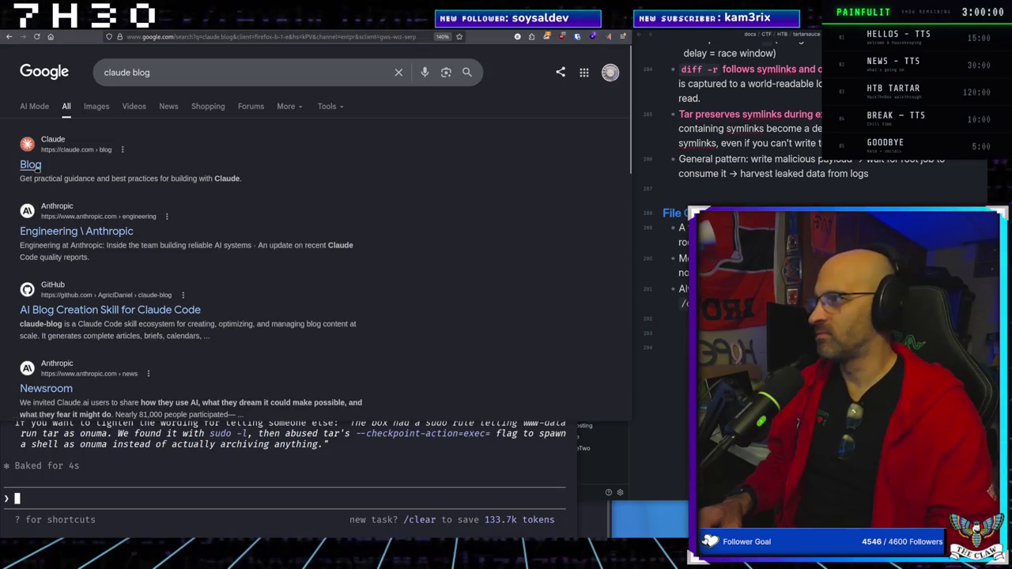
pyautogui.click(30, 165)
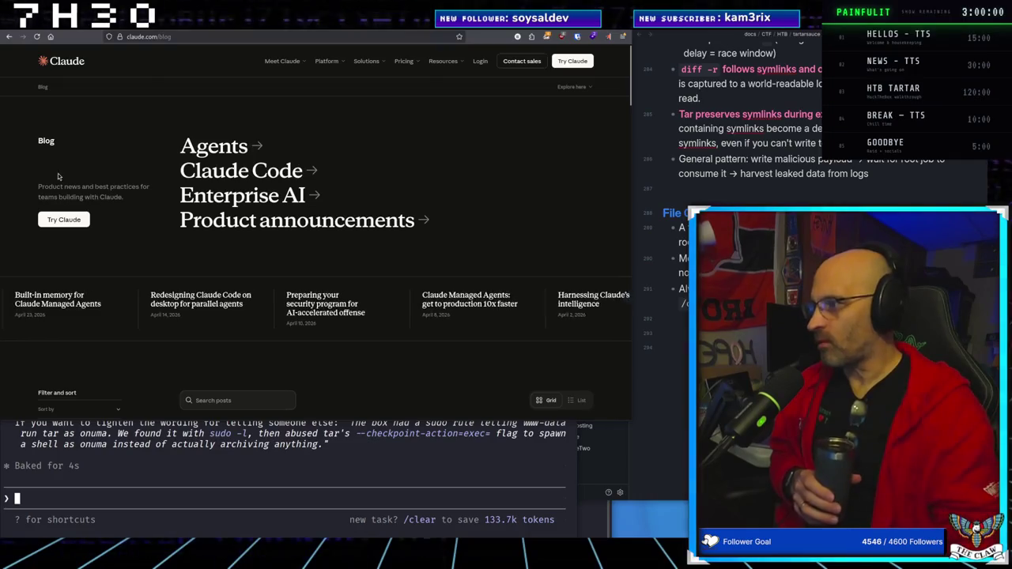
# Scroll to the post cards and open 'Claude Security is now in public beta'
pyautogui.scroll(-2, 160, 252)
pyautogui.scroll(-3, 160, 253)
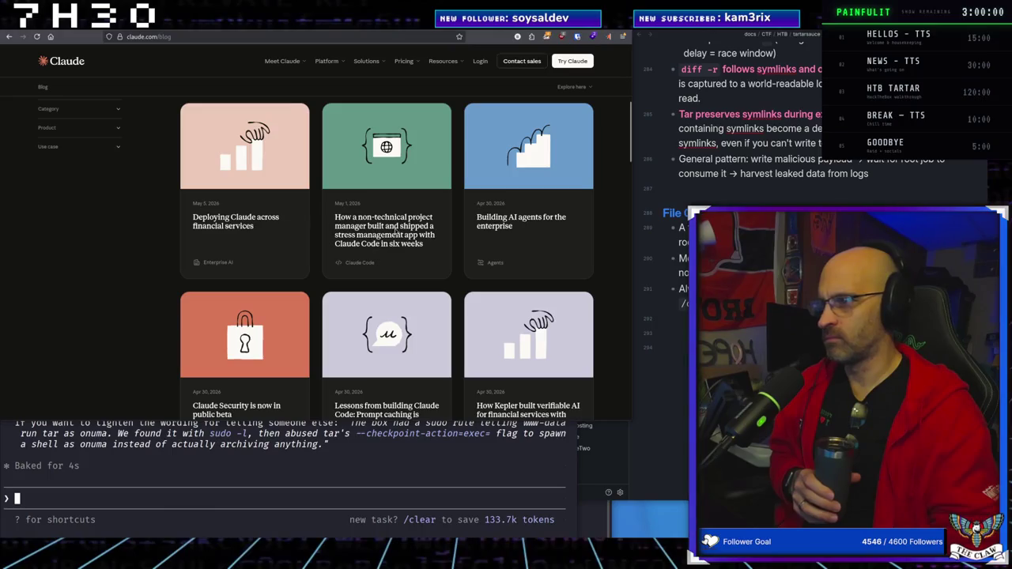
pyautogui.scroll(-1, 524, 229)
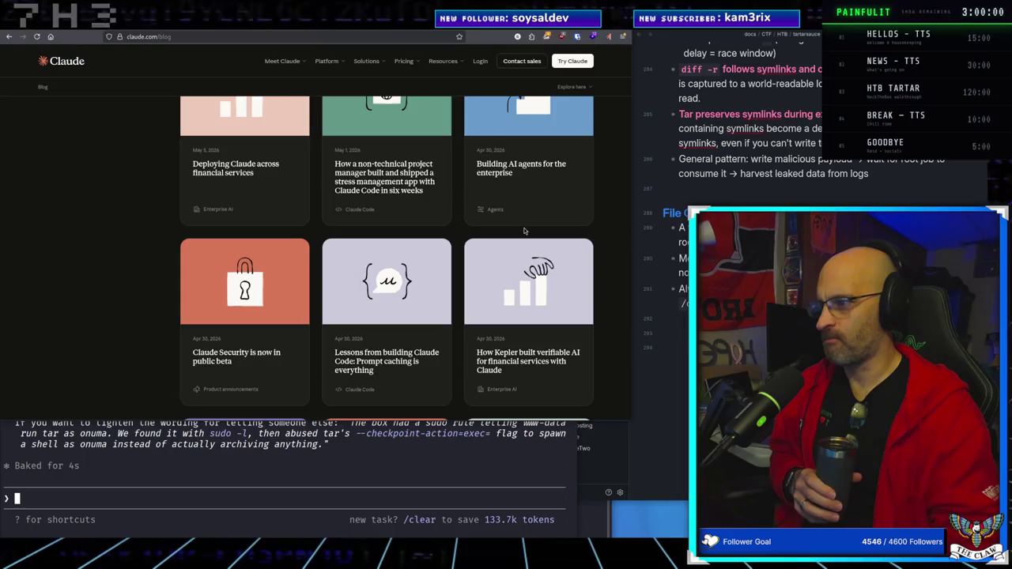
pyautogui.click(209, 353)
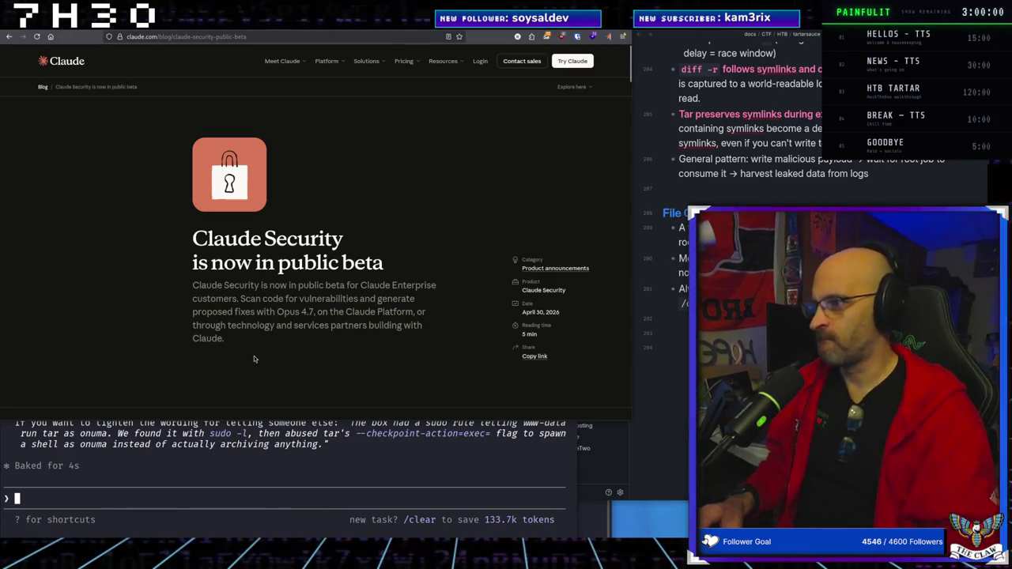
# Zoom the Claude Security article to 140% and briefly show the Pricing menu
pyautogui.scroll(-5, 254, 359)
pyautogui.scroll(-1, 254, 361)
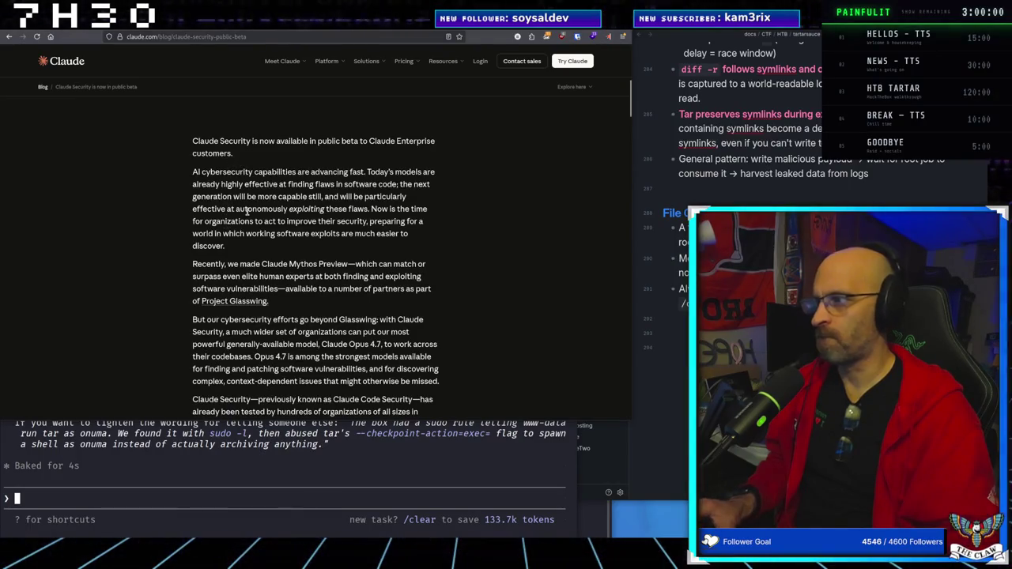
pyautogui.hotkey('ctrl', '+')
pyautogui.hotkey('ctrl', '+')
pyautogui.hotkey('ctrl', '+')
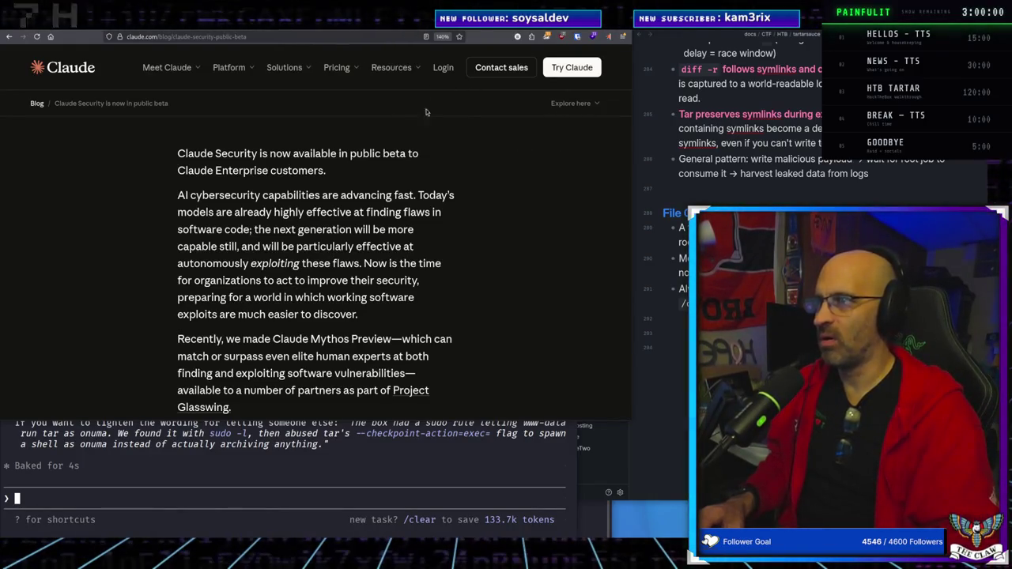
pyautogui.click(352, 70)
pyautogui.click(353, 71)
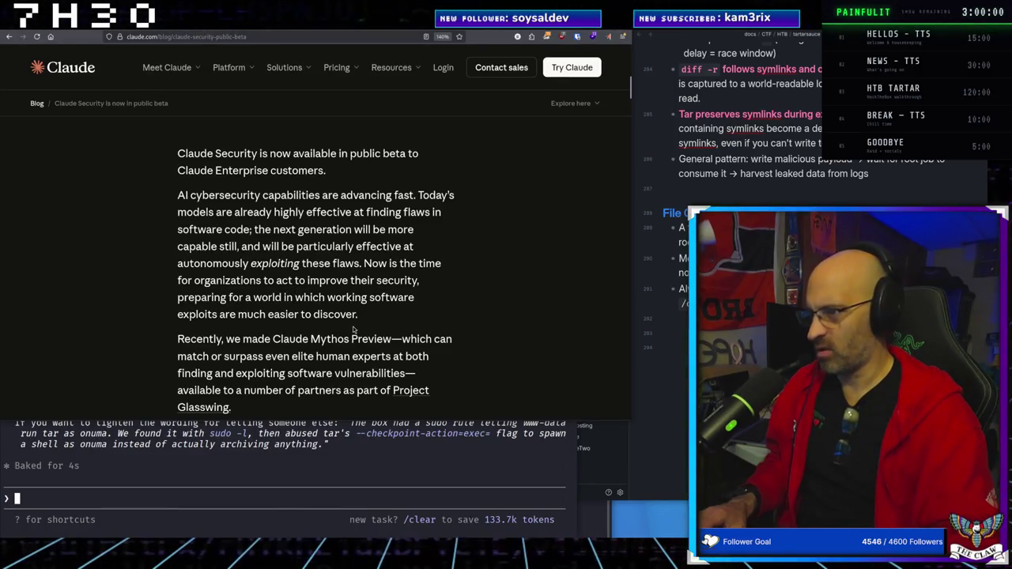
# Read further down the article, then open a new empty tab ready for a search
pyautogui.scroll(-3, 224, 333)
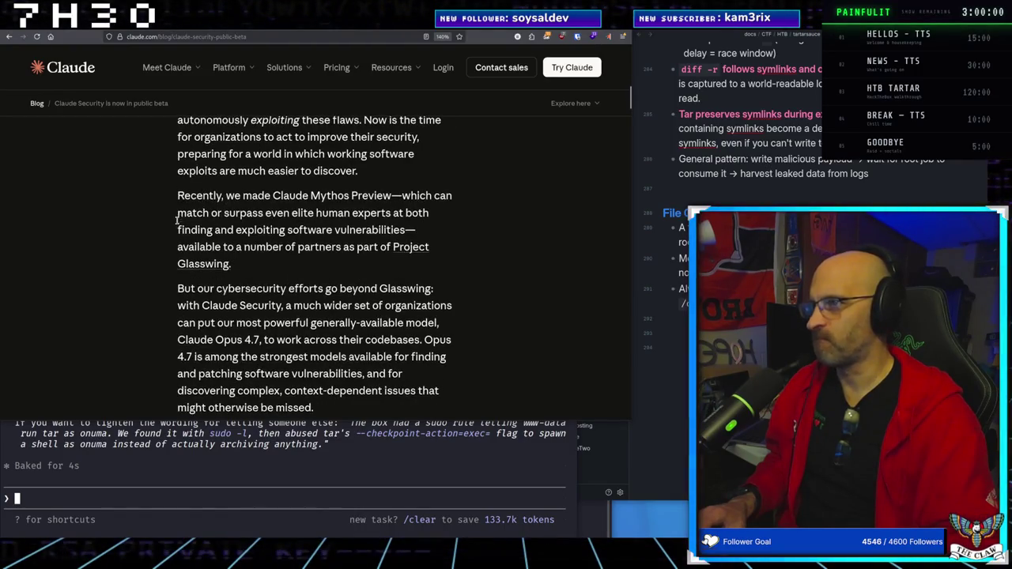
pyautogui.hotkey('ctrl', 't')
pyautogui.click(321, 36)
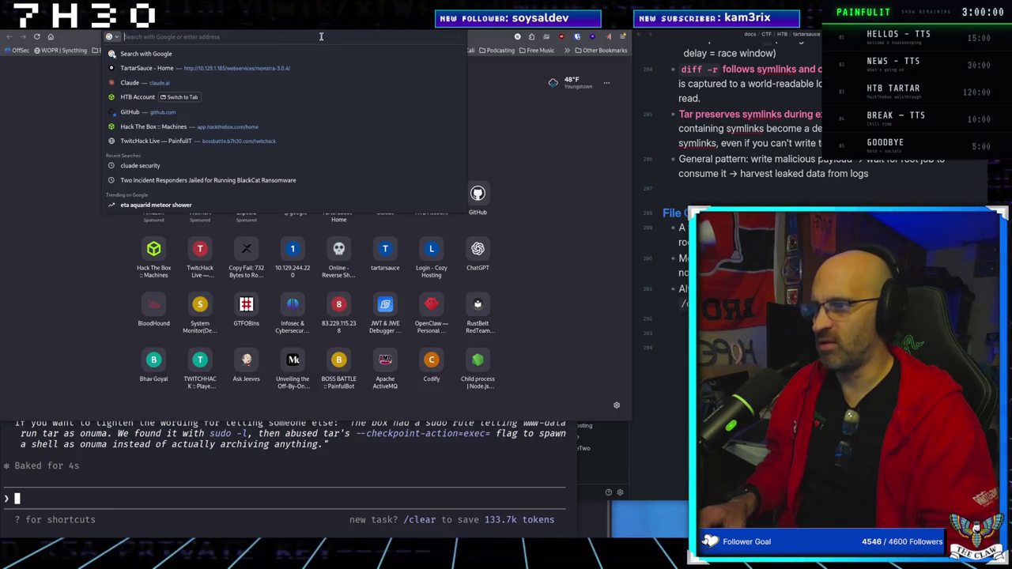
# Search Google for 'cve to exploit' from the new tab's address bar suggestion
pyautogui.write('e')
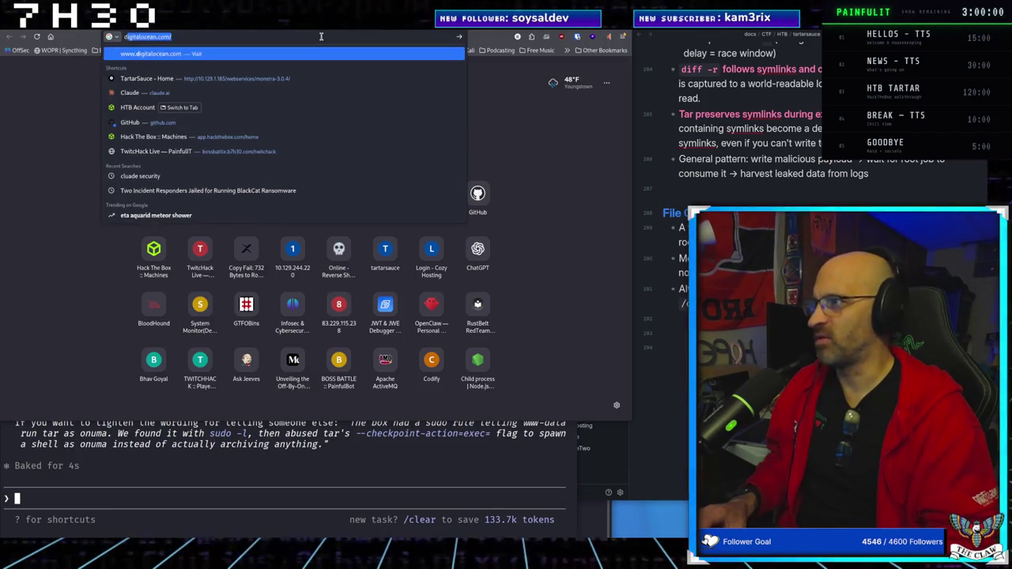
pyautogui.press('BackSpace')
pyautogui.write('dv')
pyautogui.press('BackSpace')
pyautogui.press('BackSpace')
pyautogui.write('cve to ')
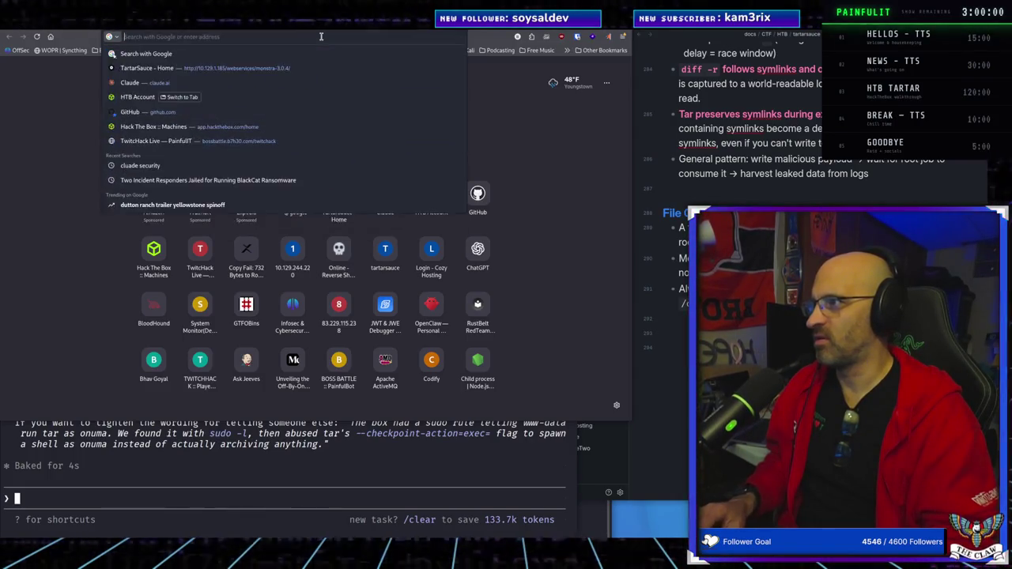
pyautogui.write('exploi')
pyautogui.click(209, 103)
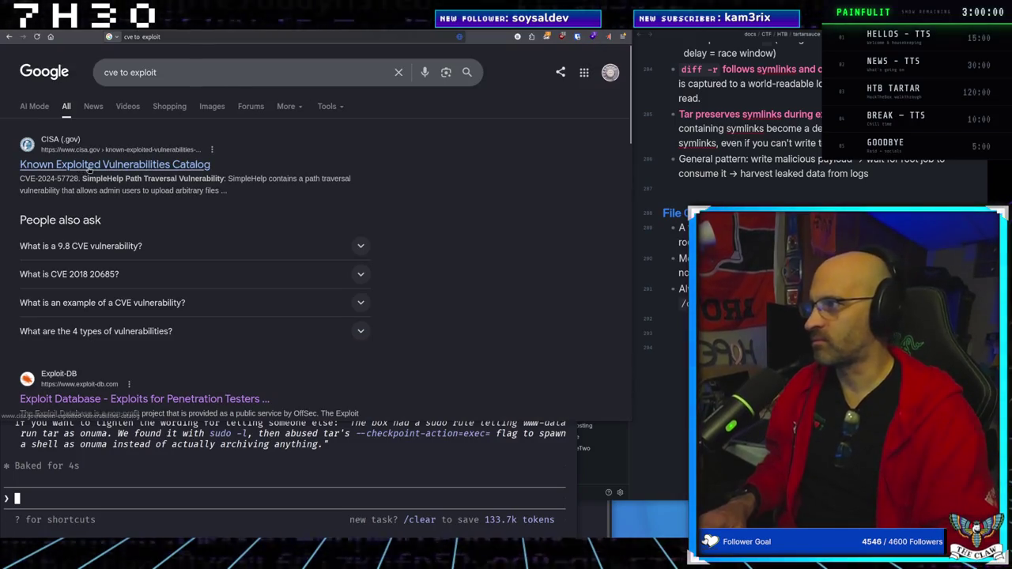
# Skim the 'cve to exploit' results and switch to the News tab
pyautogui.scroll(-5, 137, 291)
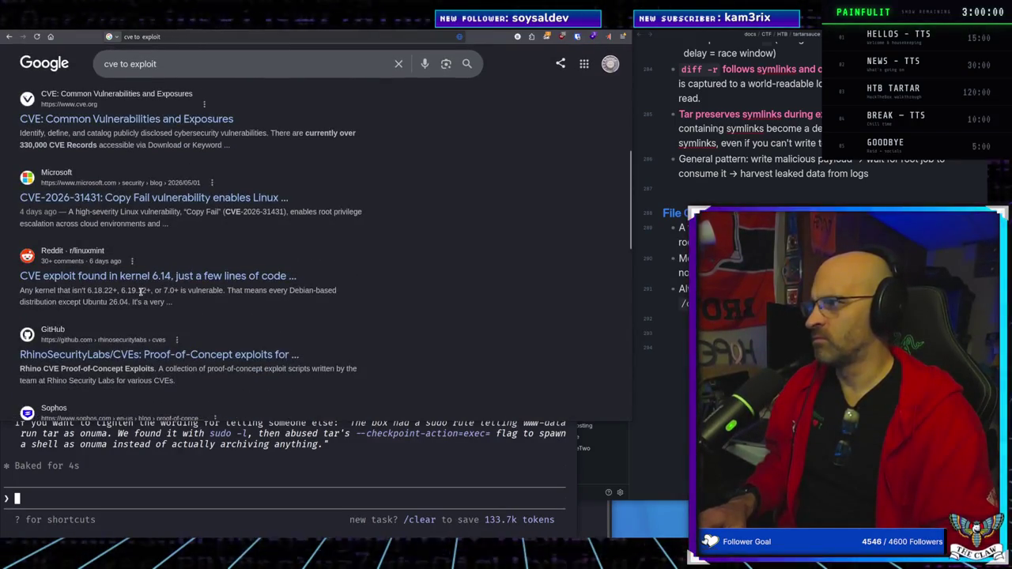
pyautogui.scroll(1, 140, 291)
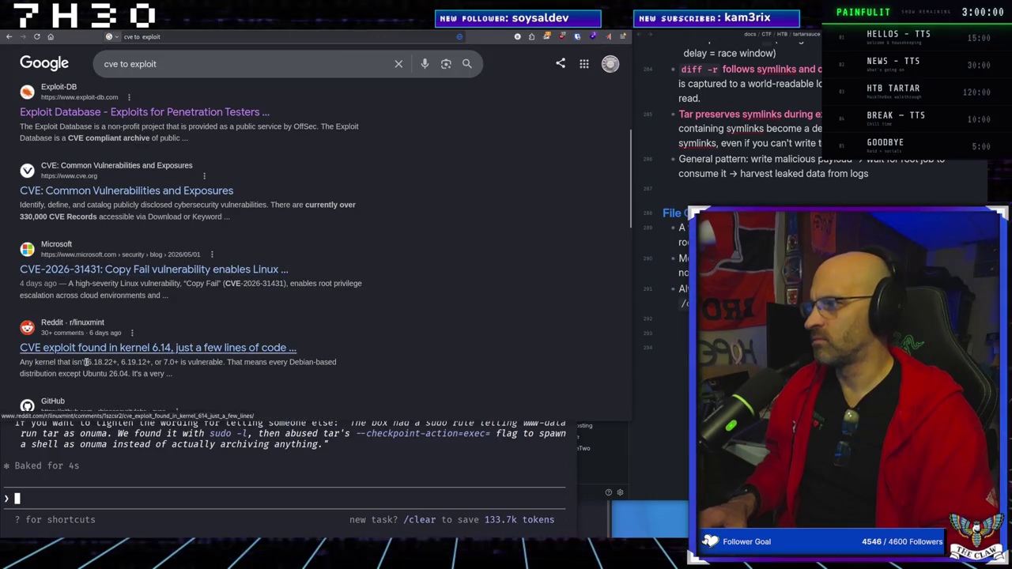
pyautogui.scroll(-2, 93, 323)
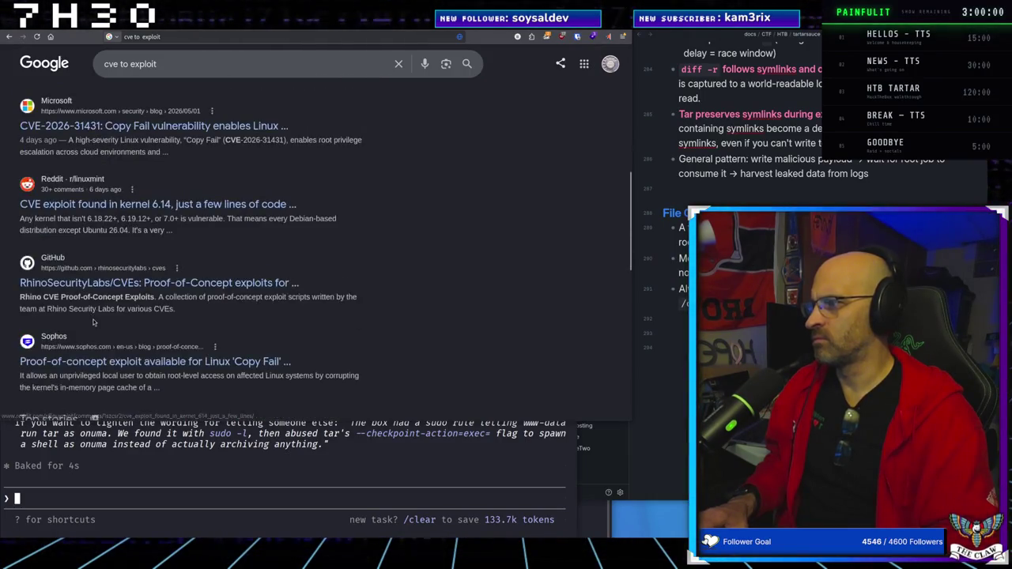
pyautogui.scroll(6, 168, 167)
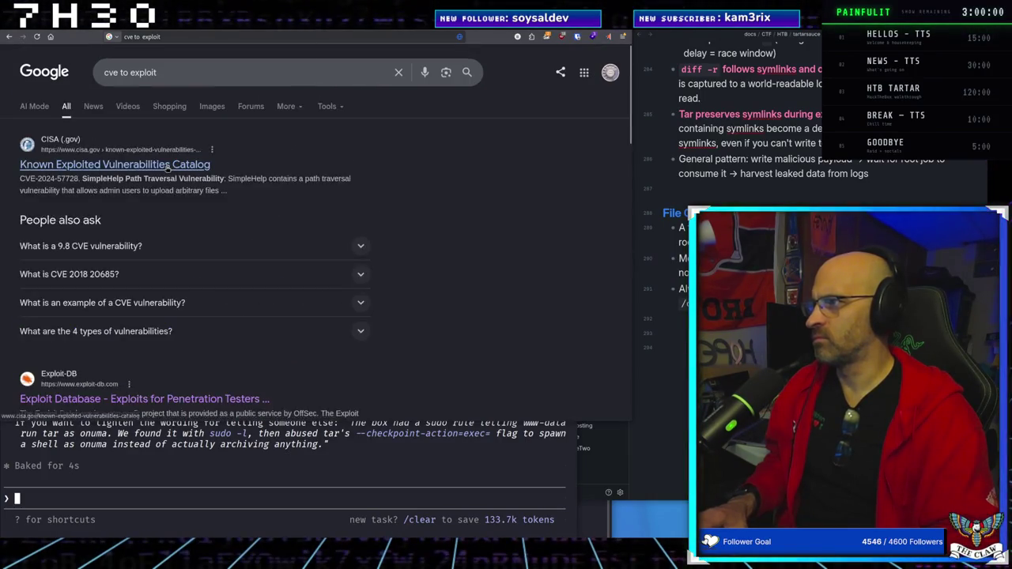
pyautogui.click(94, 107)
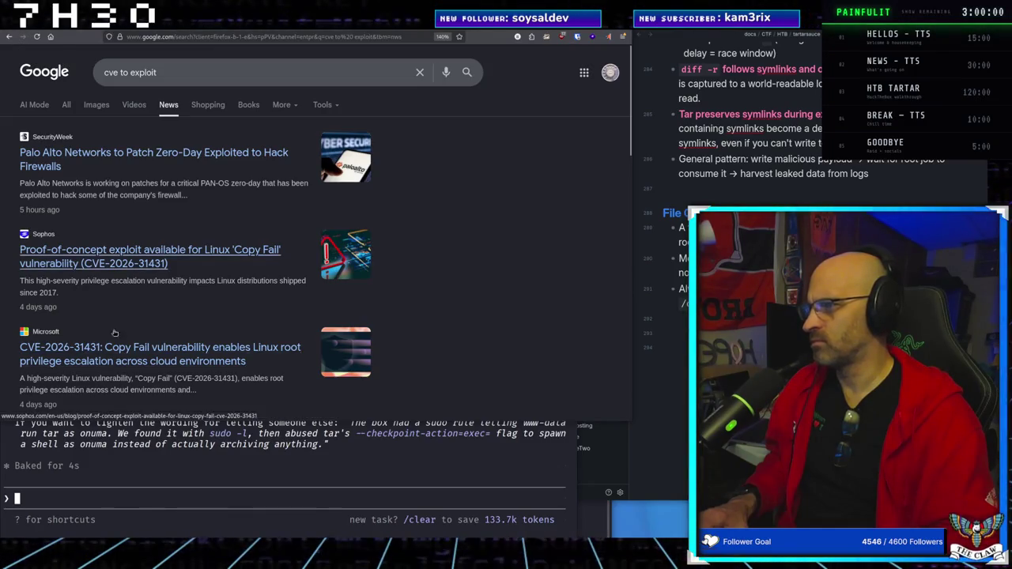
pyautogui.scroll(-2, 212, 297)
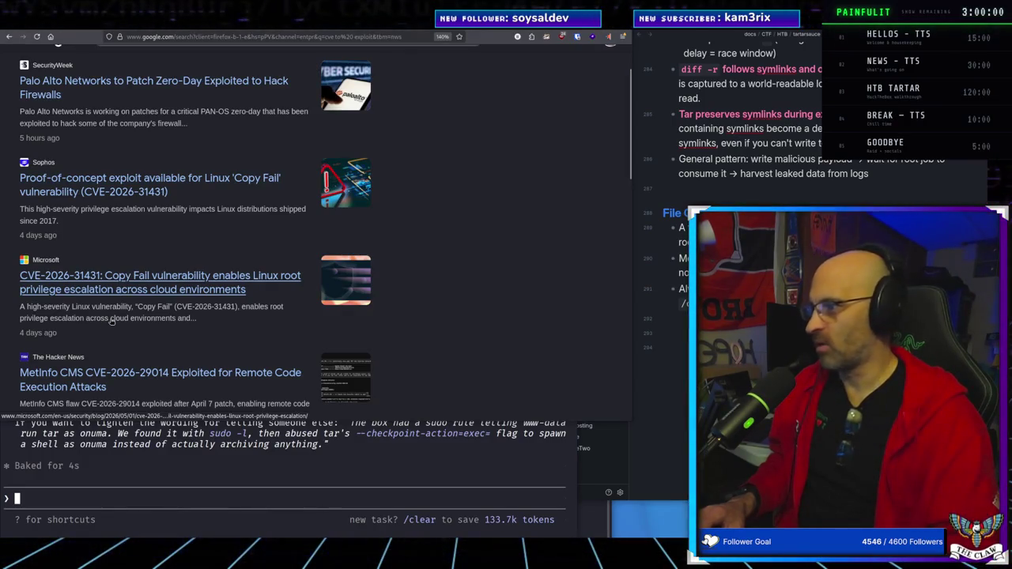
pyautogui.scroll(-3, 111, 320)
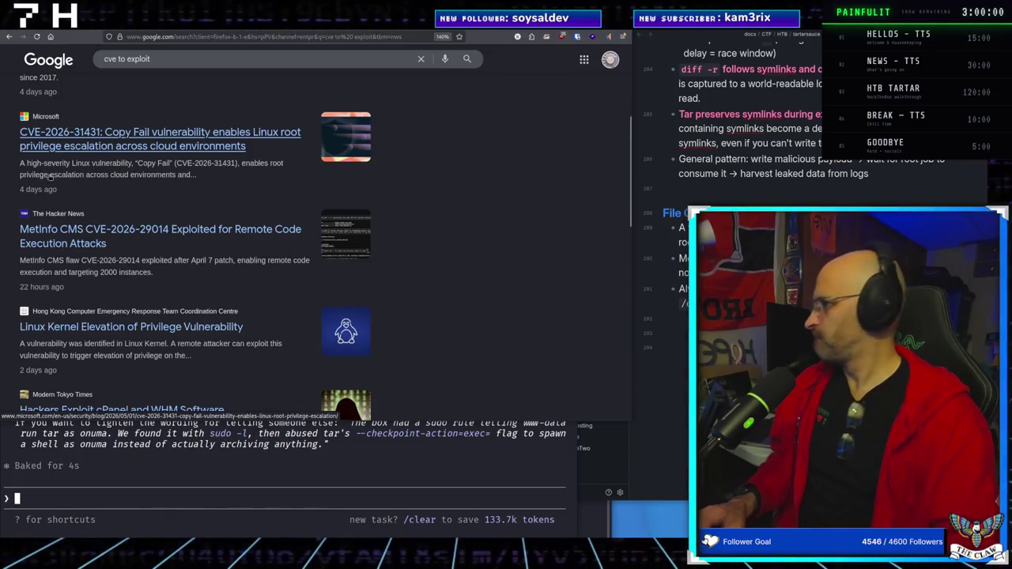
pyautogui.click(163, 59)
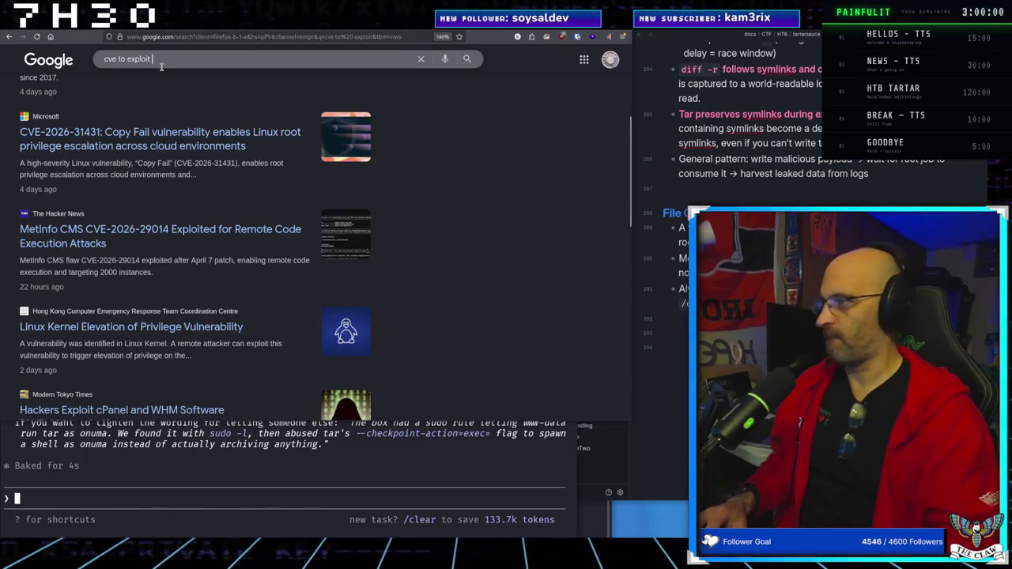
# Search news for 'cve to exploit timeline', then search the pasted '28% of CVEs Pwned in 24 Hours' headline
pyautogui.write('timeline')
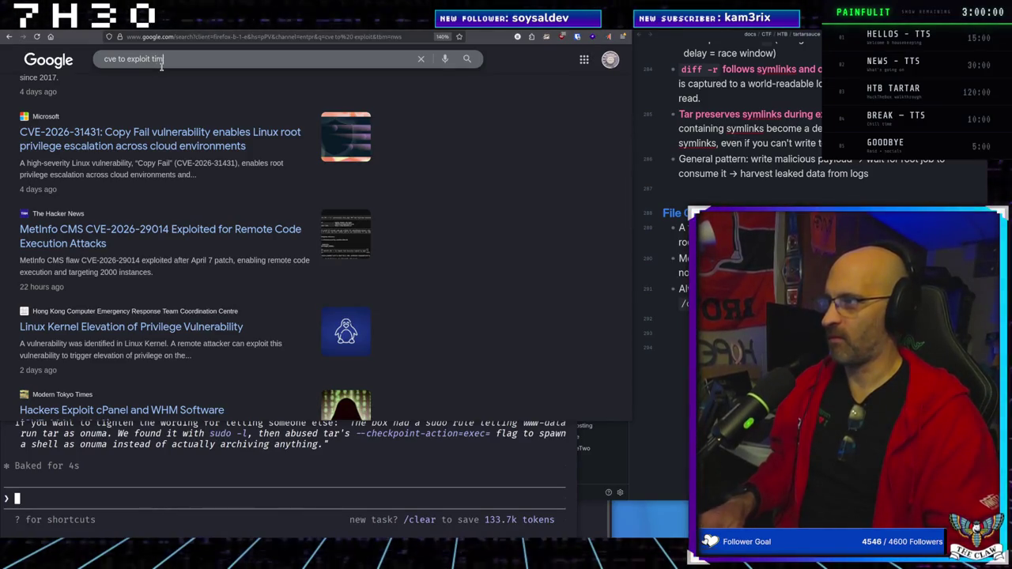
pyautogui.press('Return')
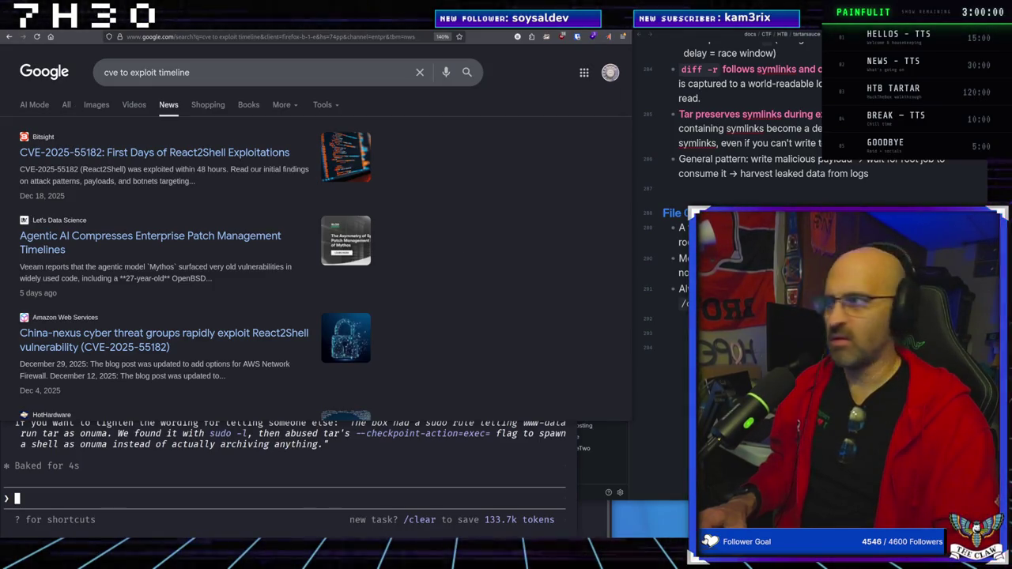
pyautogui.moveTo(190, 73); pyautogui.dragTo(91, 79)
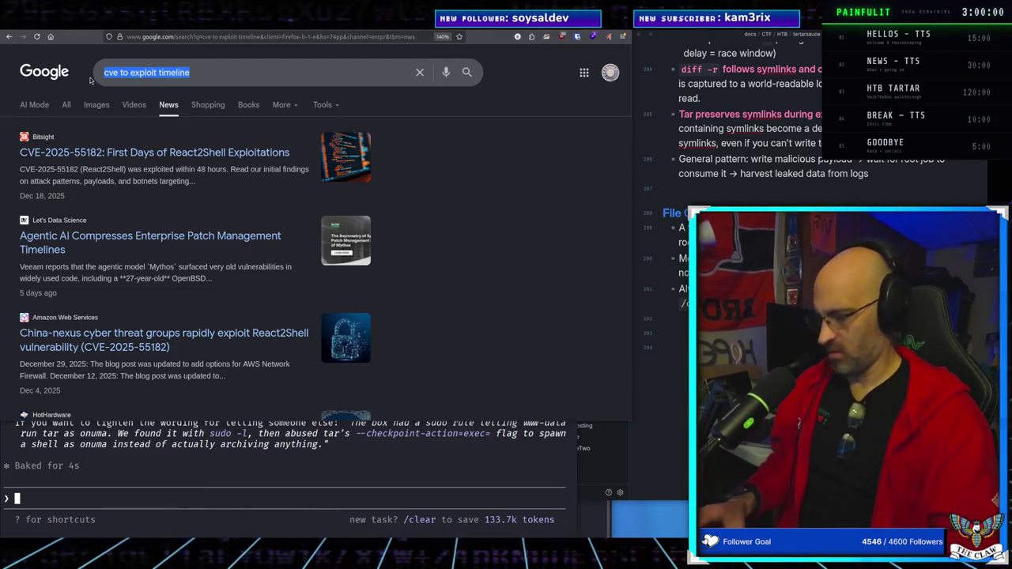
pyautogui.write('28% of CVEs Pwned in 24 Hours')
pyautogui.press('Return')
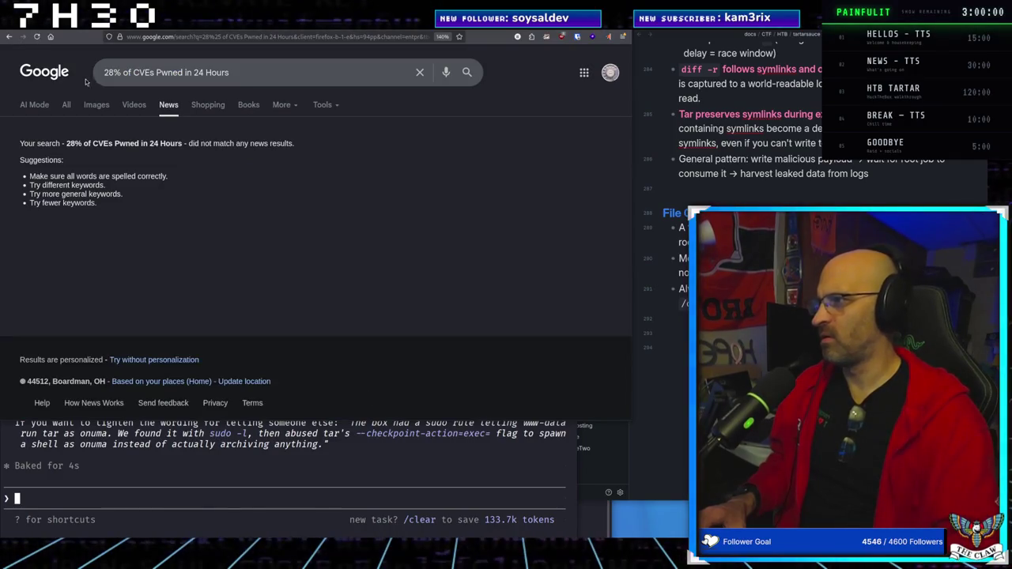
# Switch to All results and open the LinkedIn post 'Vulnerabilities Exploited Within 24 Hours of Disclosure'
pyautogui.click(66, 105)
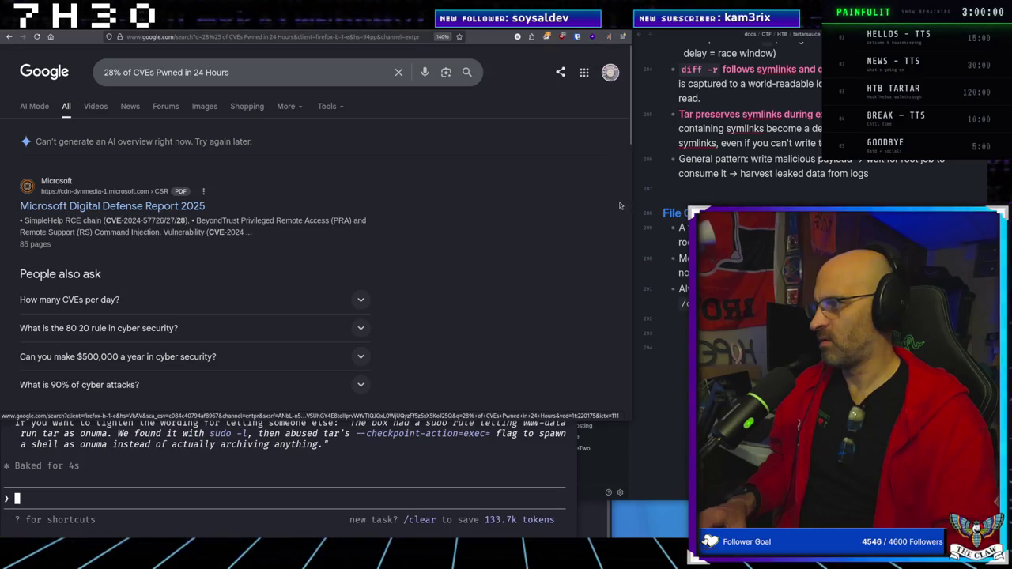
pyautogui.scroll(-5, 471, 215)
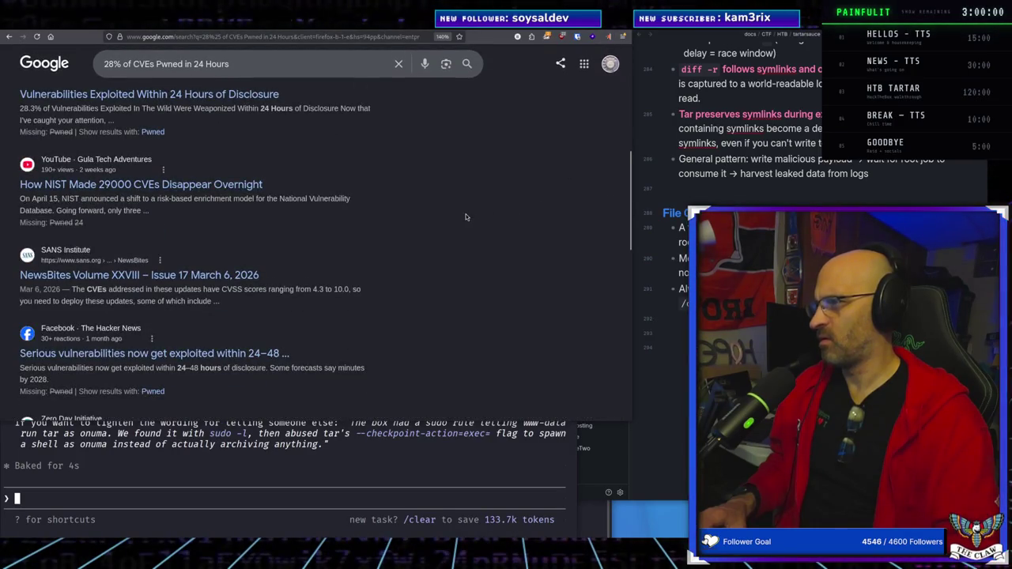
pyautogui.scroll(1, 460, 213)
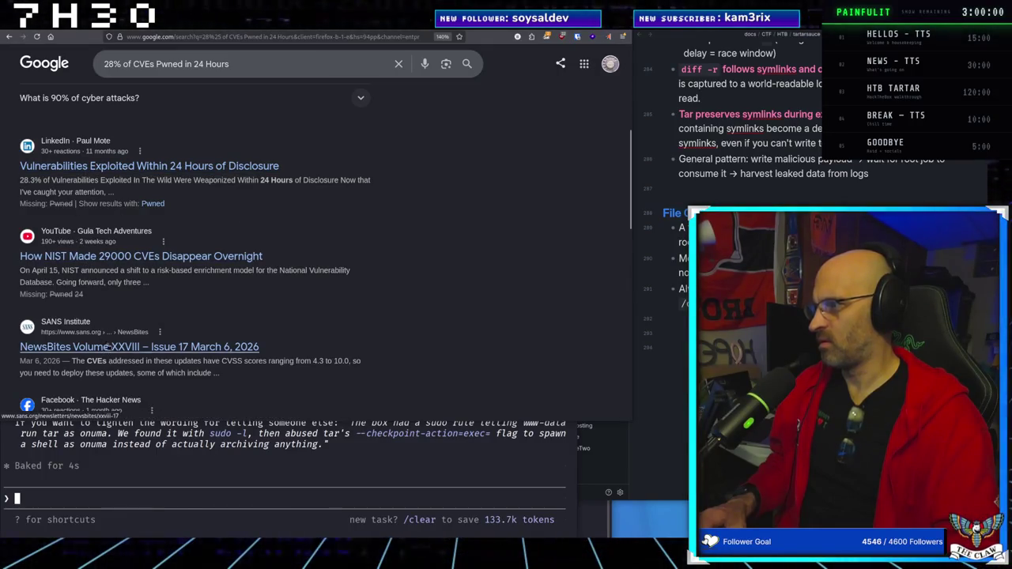
pyautogui.click(130, 166)
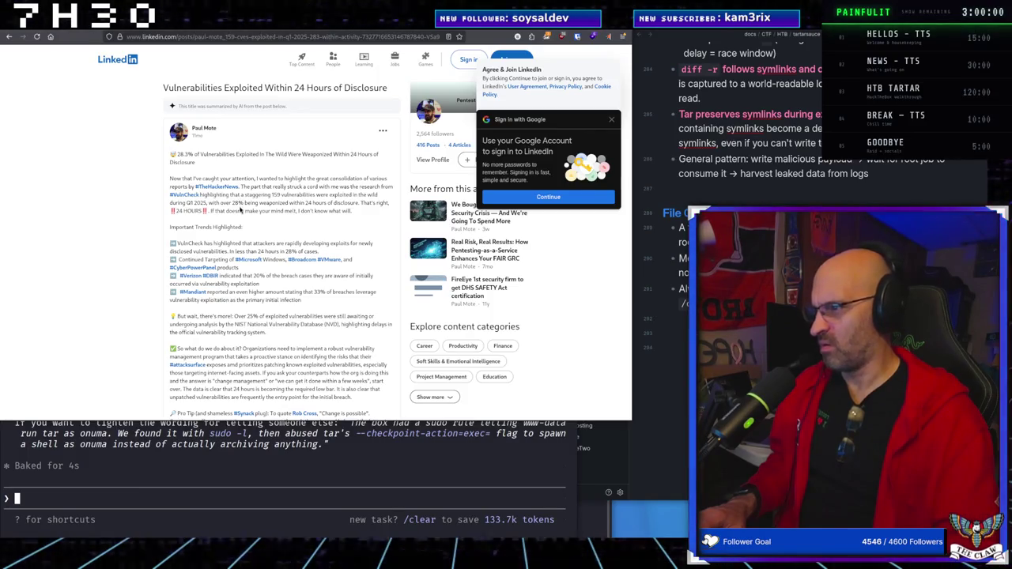
# Read the LinkedIn post on 159 vulnerabilities exploited in Q1 2025, then focus the address bar
pyautogui.scroll(-1, 251, 229)
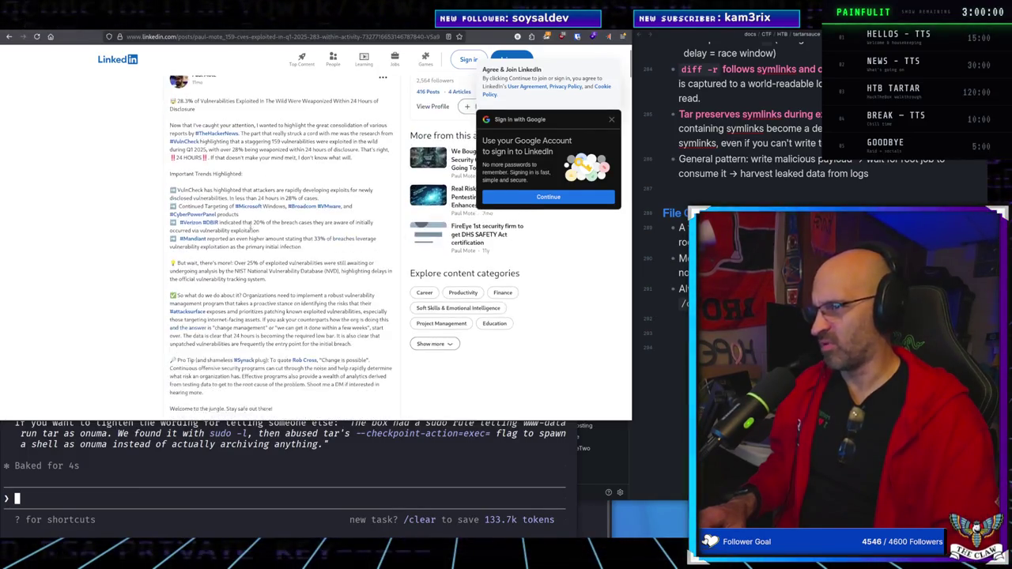
pyautogui.scroll(-2, 266, 356)
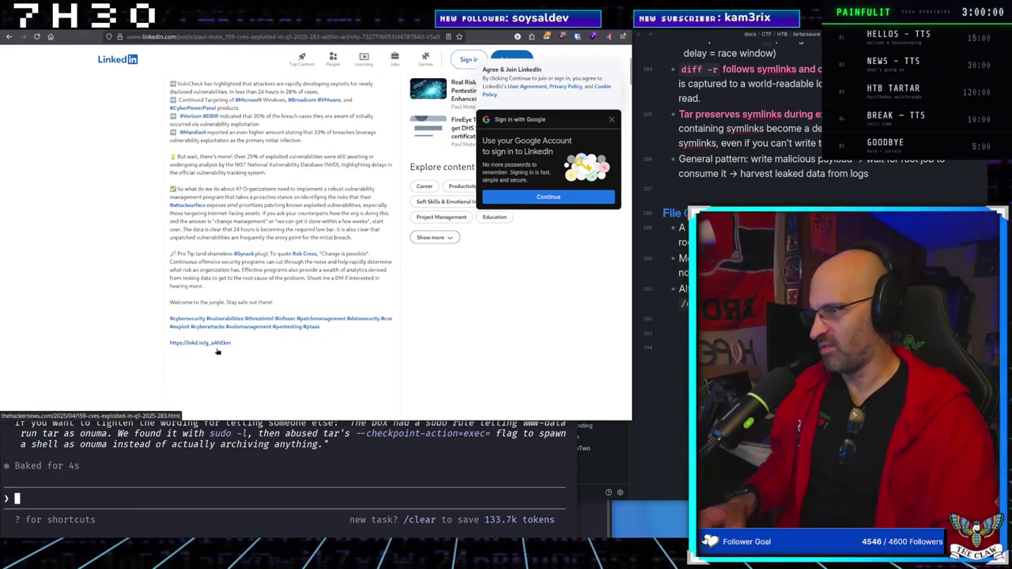
pyautogui.scroll(3, 242, 298)
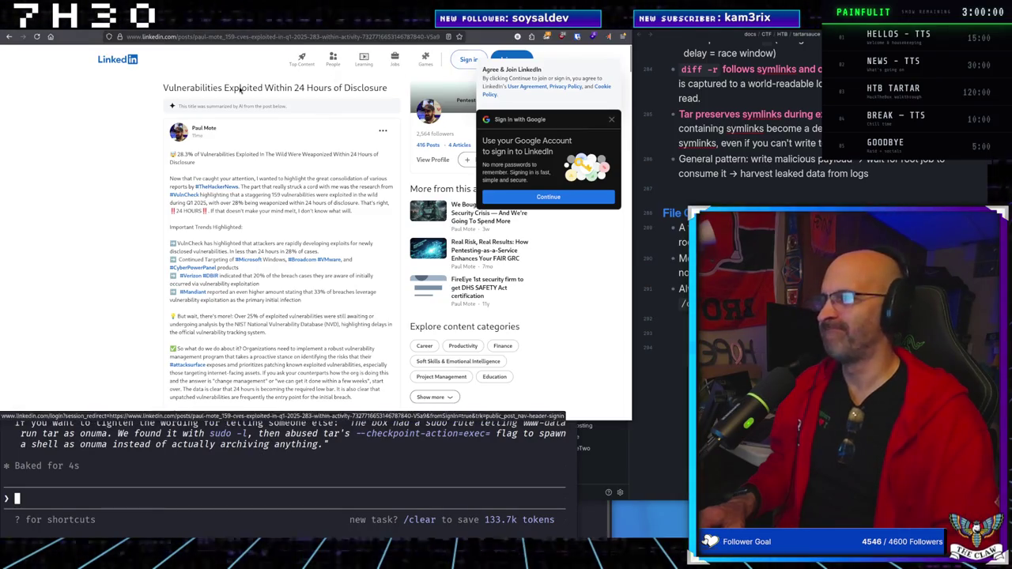
pyautogui.click(144, 37)
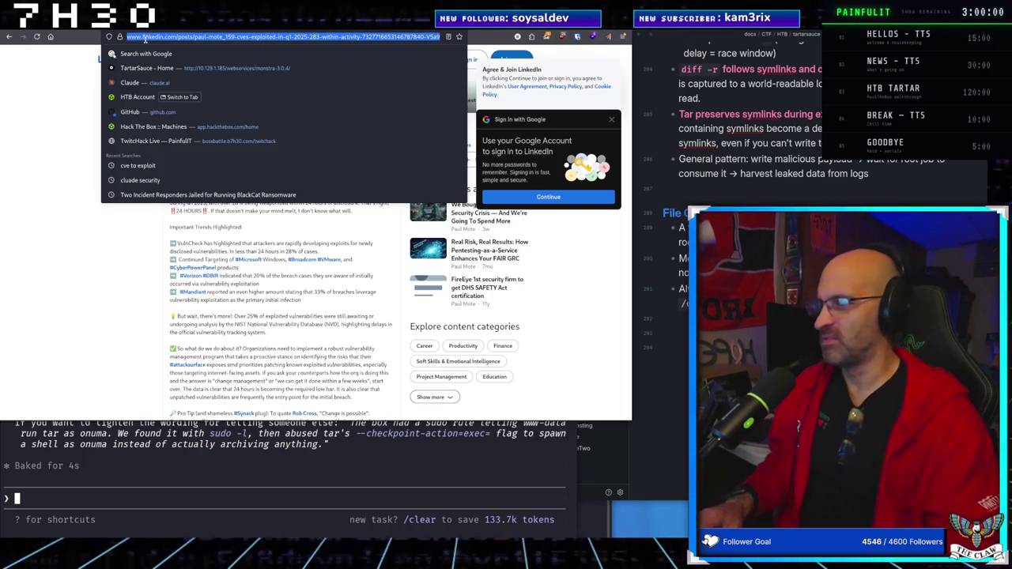
# Search the web for 'the hacker news' plus the pasted '28% of CVEs Pwned in 24 Hours' headline
pyautogui.write('the hacker')
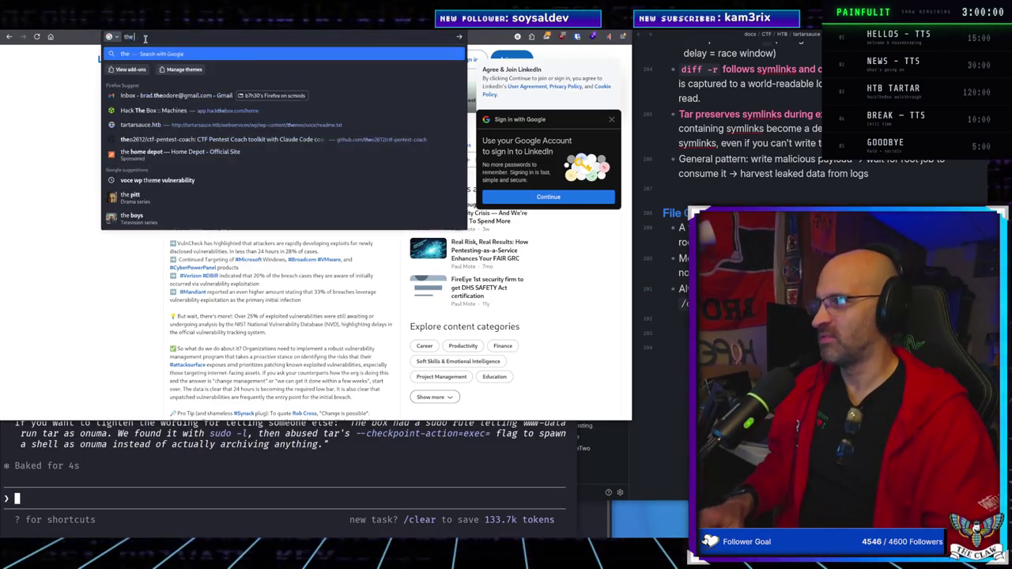
pyautogui.press('BackSpace')
pyautogui.press('BackSpace')
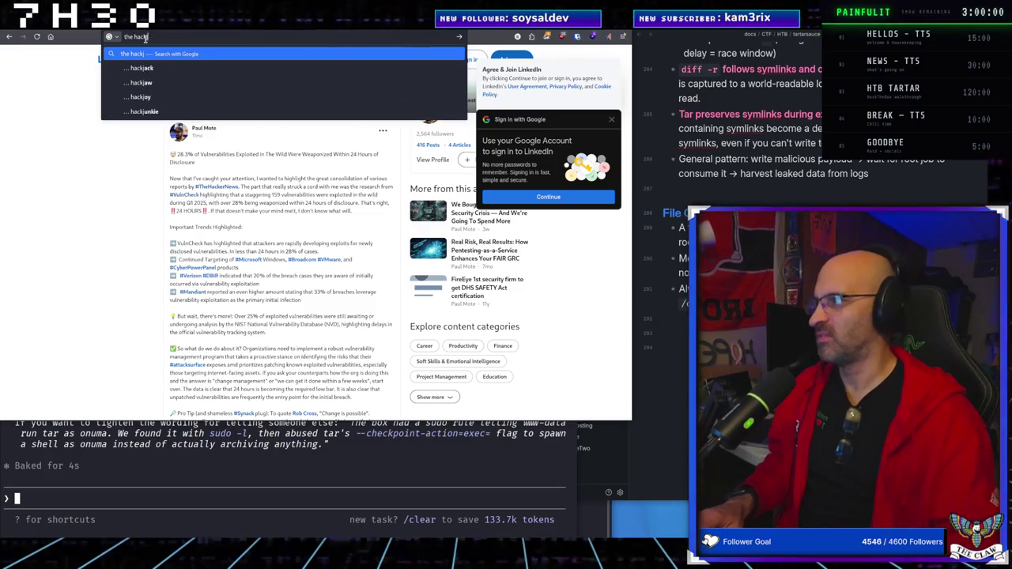
pyautogui.write('er news')
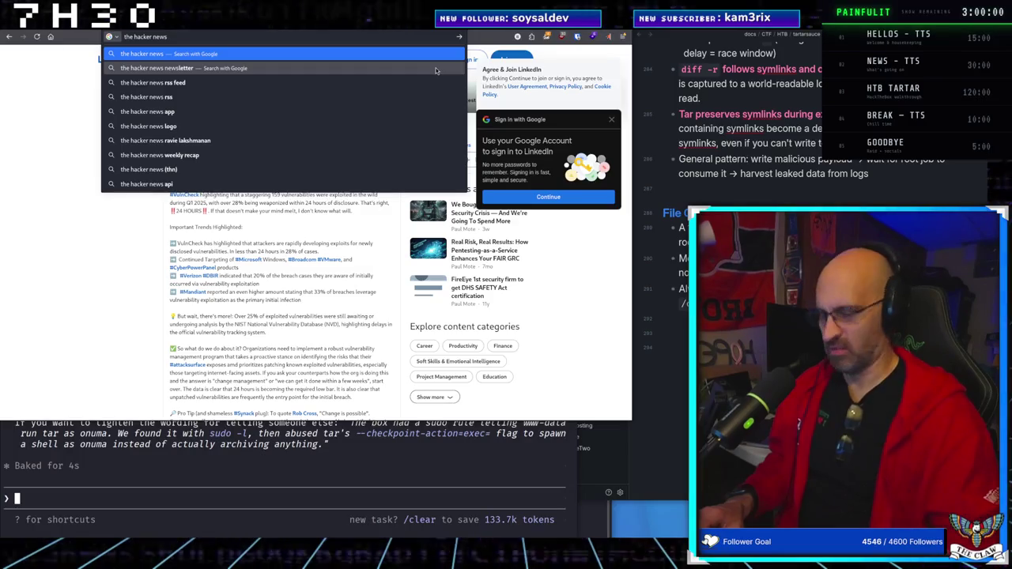
pyautogui.write('28% of CVEs Pwned in 24 Hours')
pyautogui.press('Return')
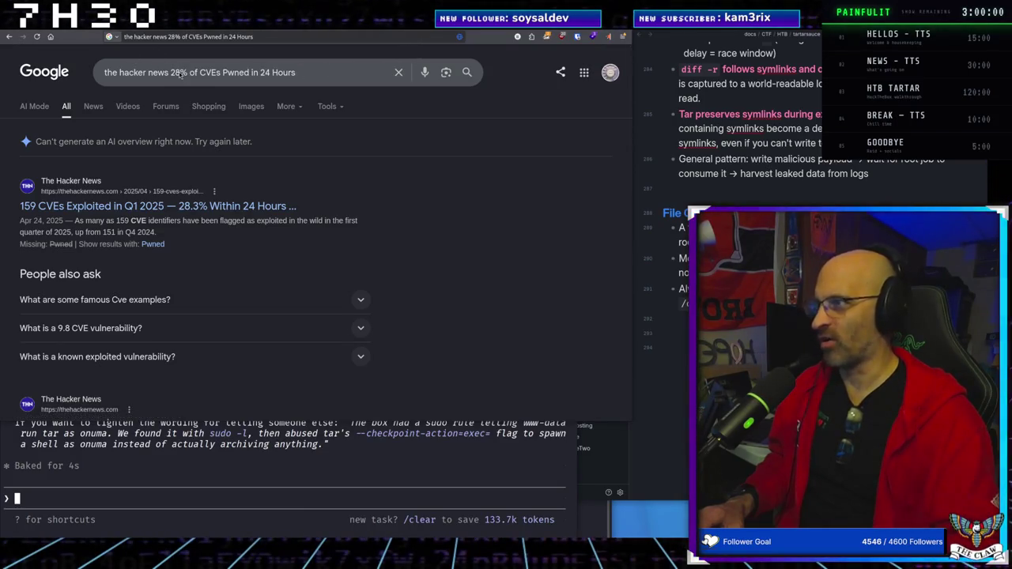
pyautogui.click(301, 74)
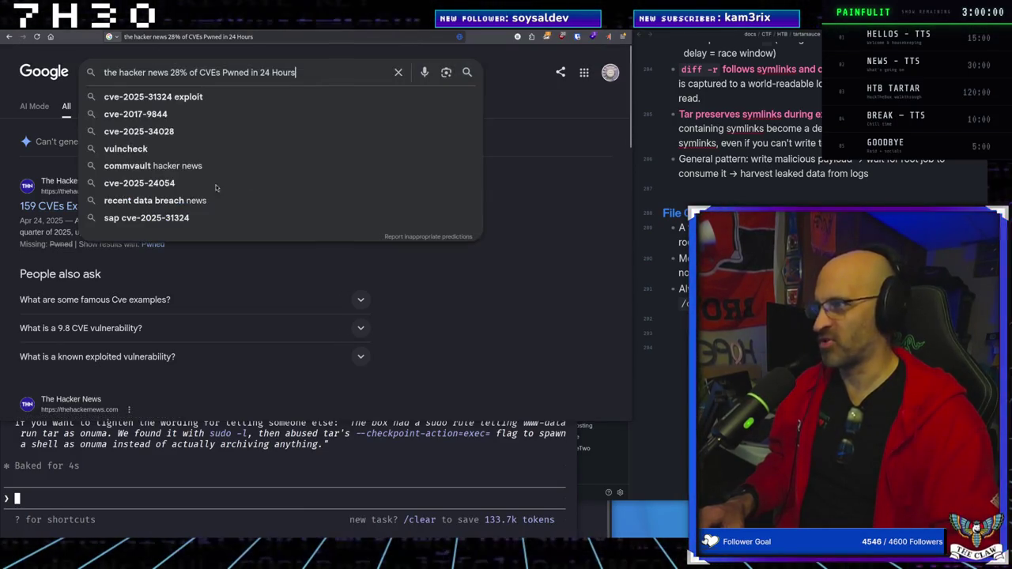
pyautogui.click(49, 207)
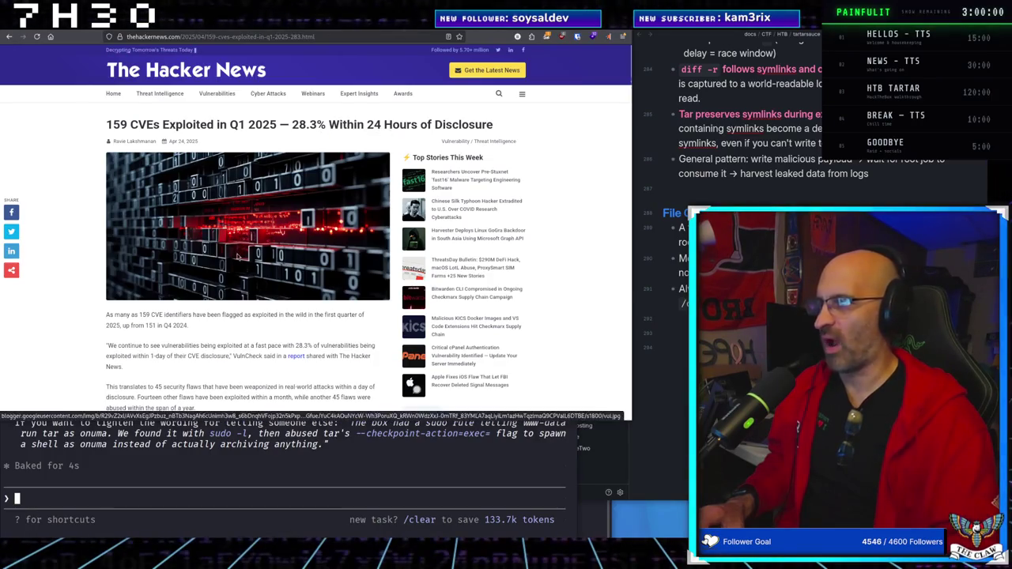
pyautogui.scroll(-3, 236, 256)
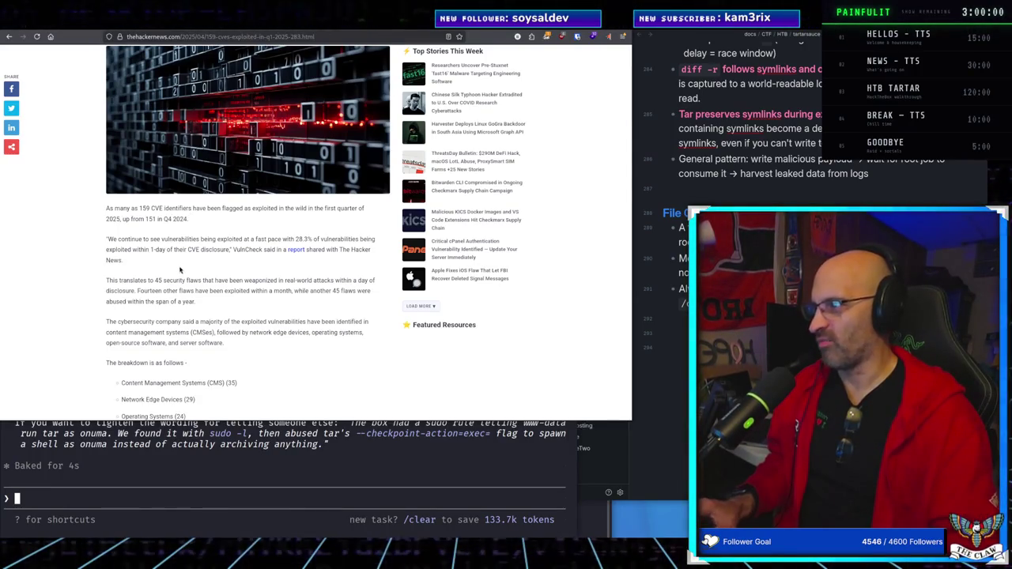
pyautogui.hotkey('ctrl', '+')
pyautogui.hotkey('ctrl', '+')
pyautogui.hotkey('ctrl', '+')
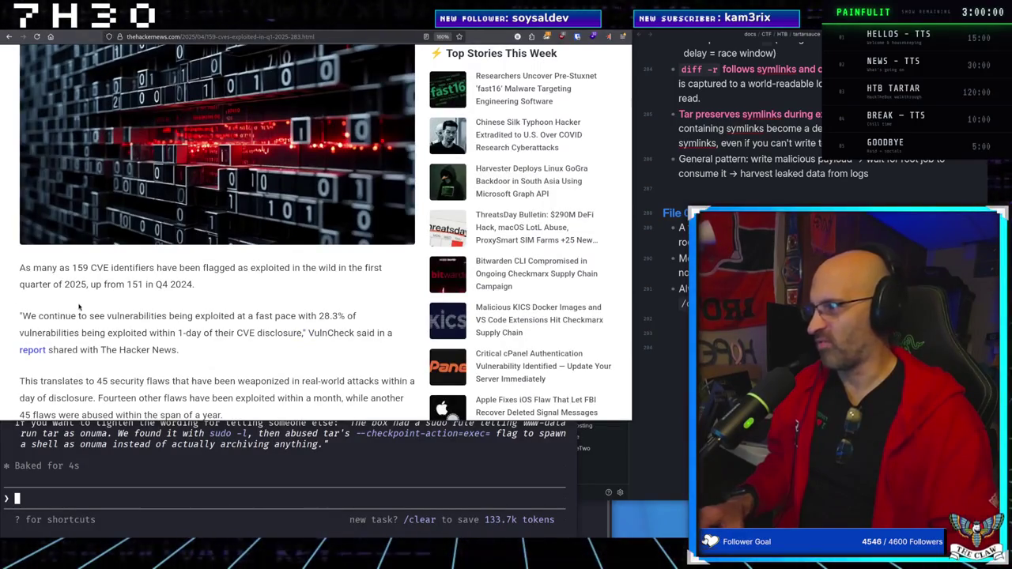
pyautogui.scroll(-3, 79, 309)
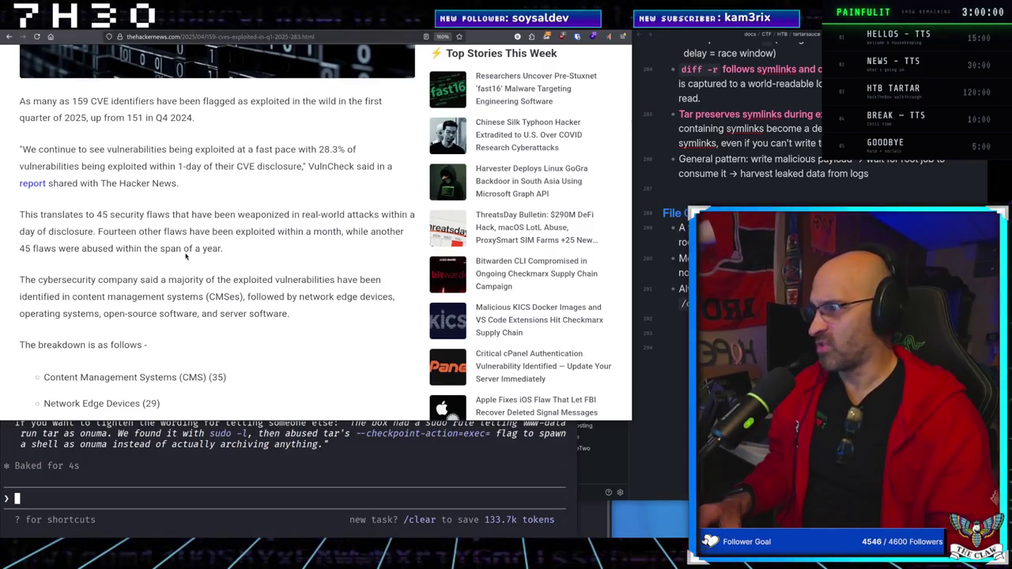
pyautogui.scroll(-2, 51, 283)
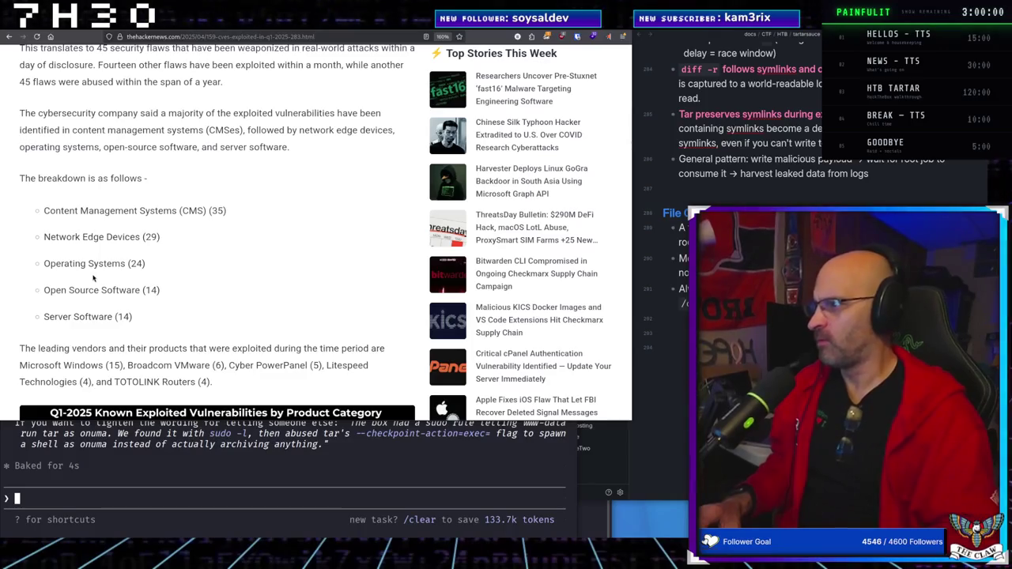
pyautogui.scroll(-3, 95, 281)
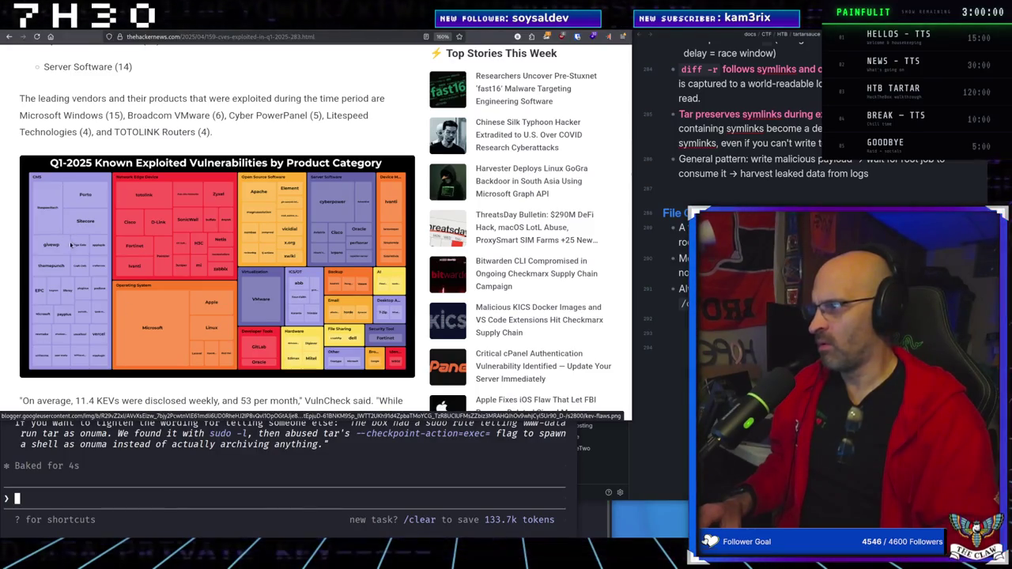
pyautogui.scroll(-5, 91, 261)
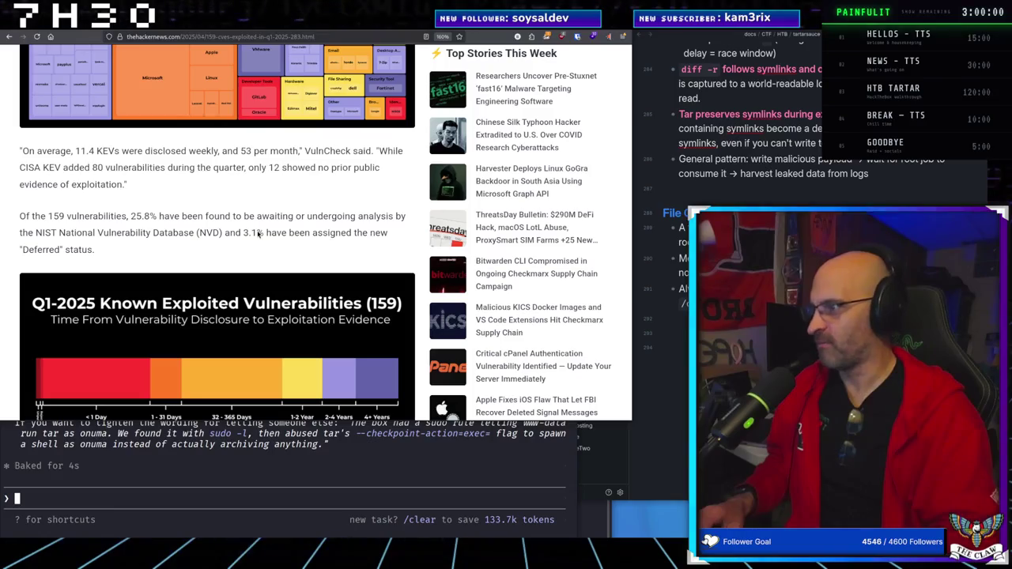
pyautogui.scroll(-5, 263, 242)
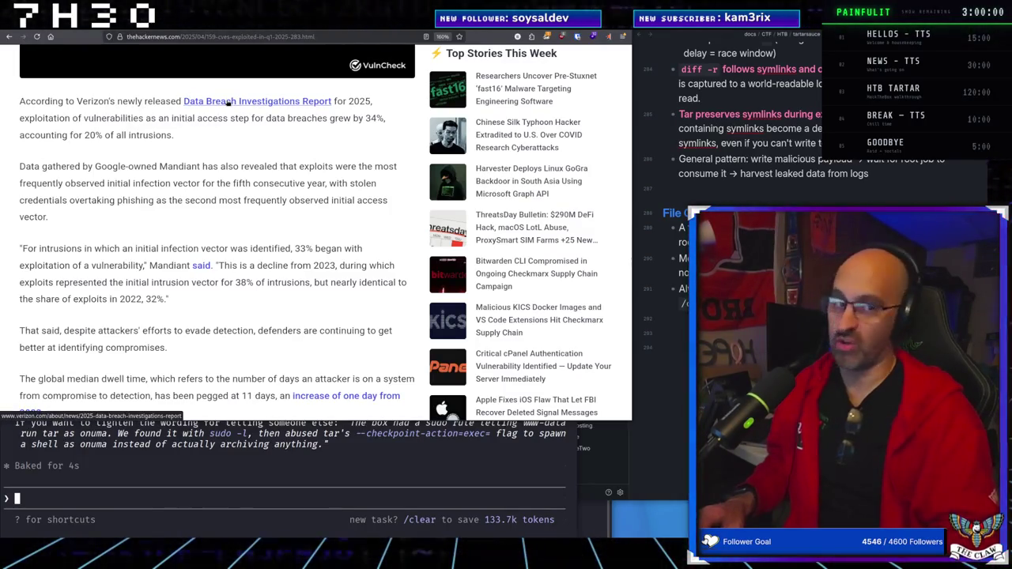
# Open Verizon's 2025 DBIR press release from the article's link and scroll through it
pyautogui.click(230, 103)
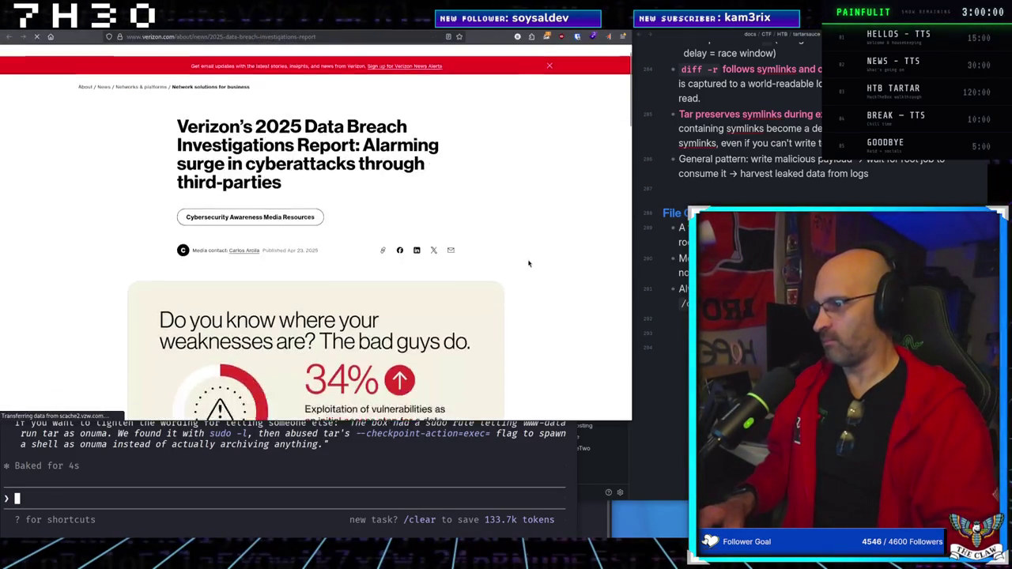
pyautogui.scroll(-3, 529, 263)
pyautogui.scroll(-1, 529, 264)
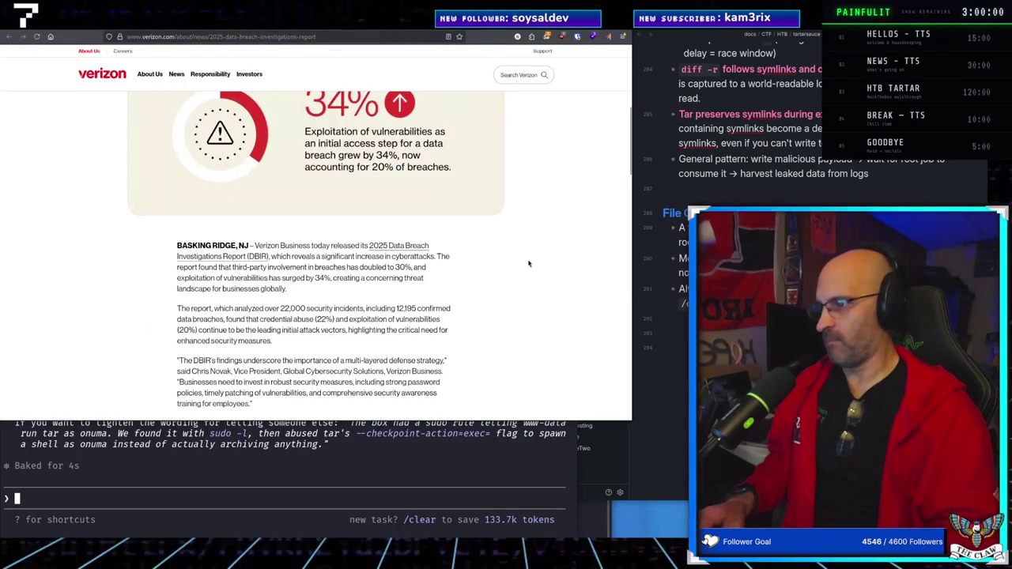
pyautogui.scroll(5, 529, 264)
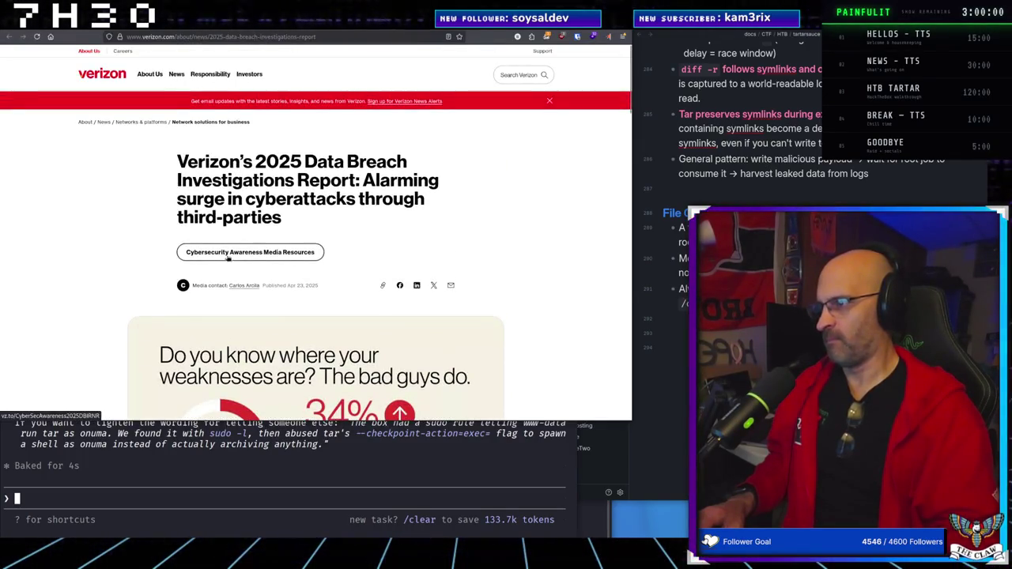
pyautogui.scroll(-5, 467, 242)
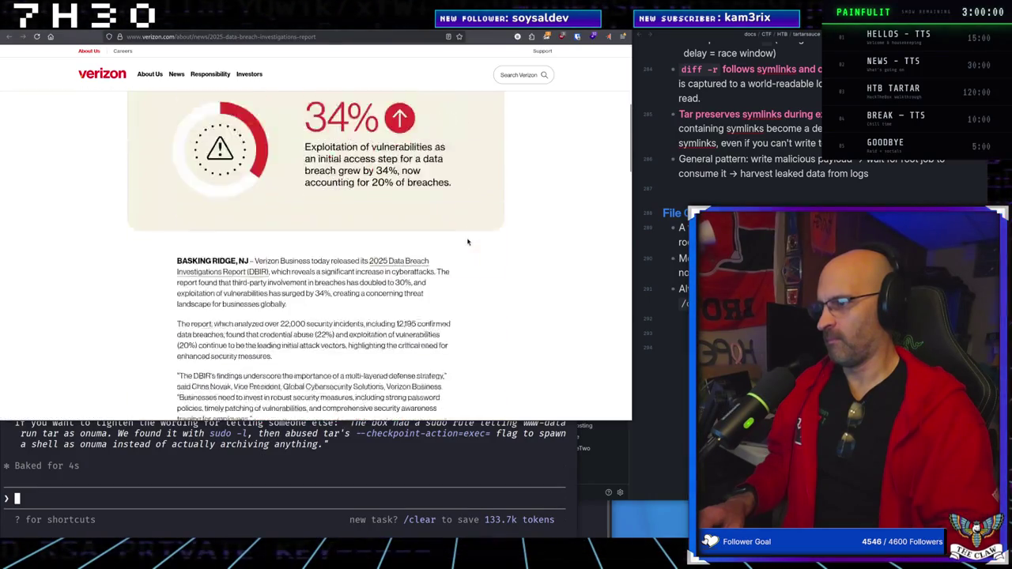
pyautogui.scroll(-10, 467, 242)
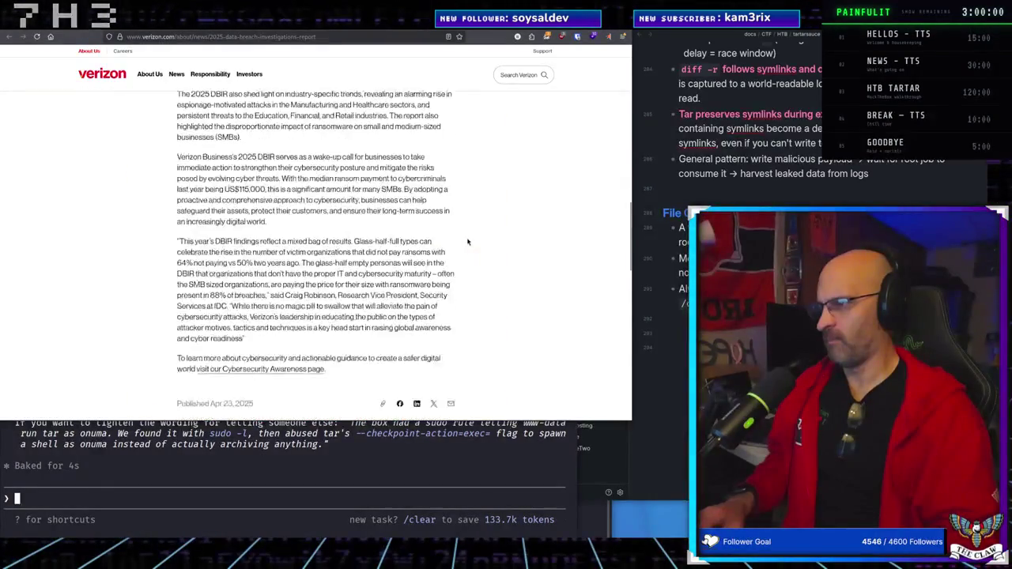
pyautogui.scroll(-1, 468, 241)
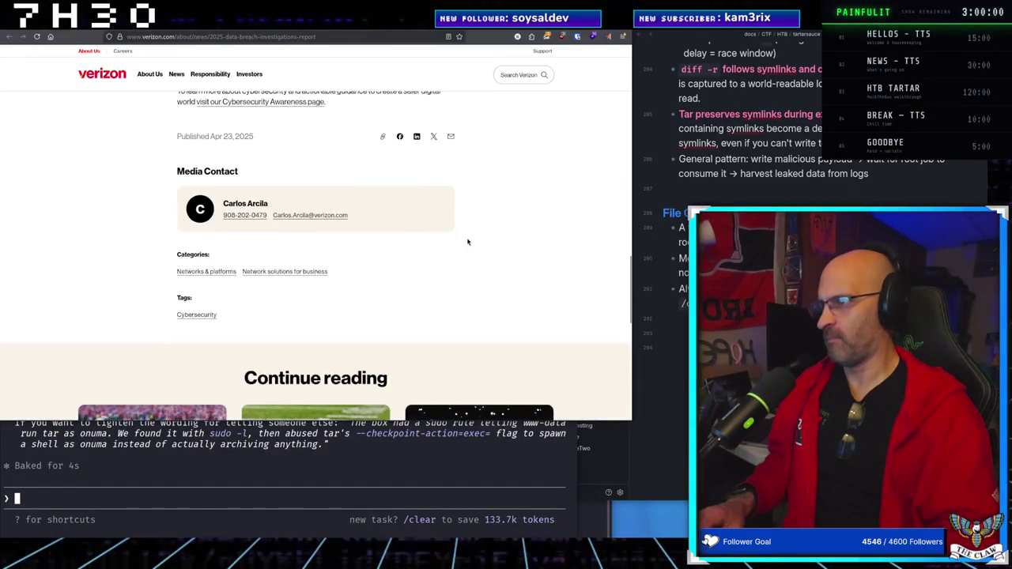
# Review the press release further and open Verizon's 2026 Data Breach Investigations Report page
pyautogui.scroll(2, 468, 242)
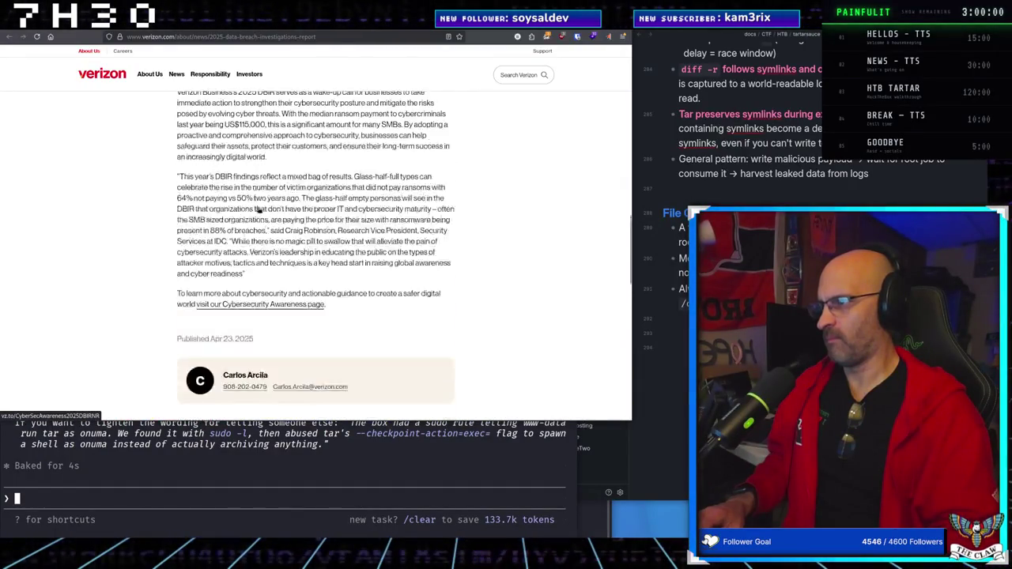
pyautogui.scroll(3, 257, 208)
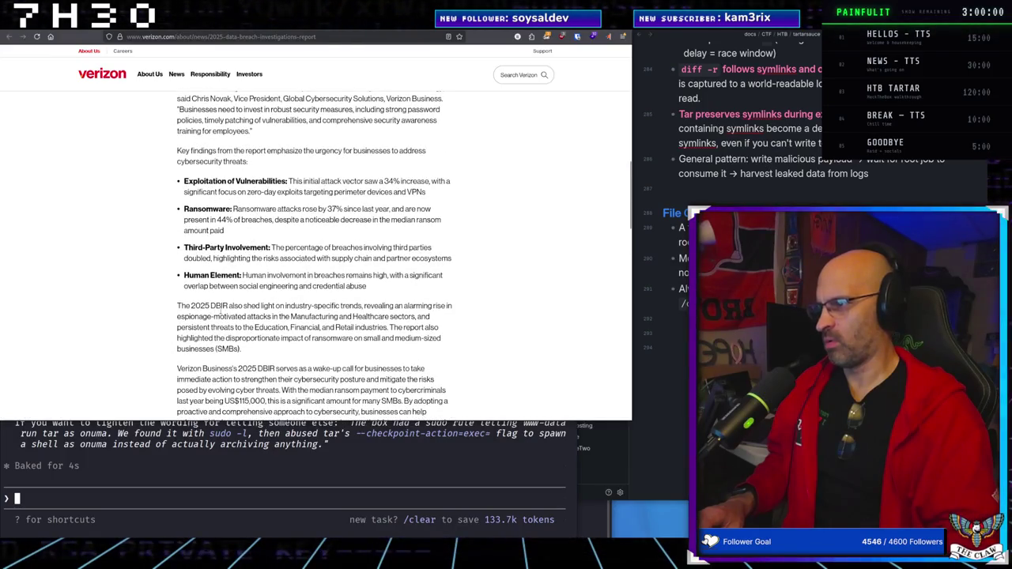
pyautogui.scroll(8, 221, 313)
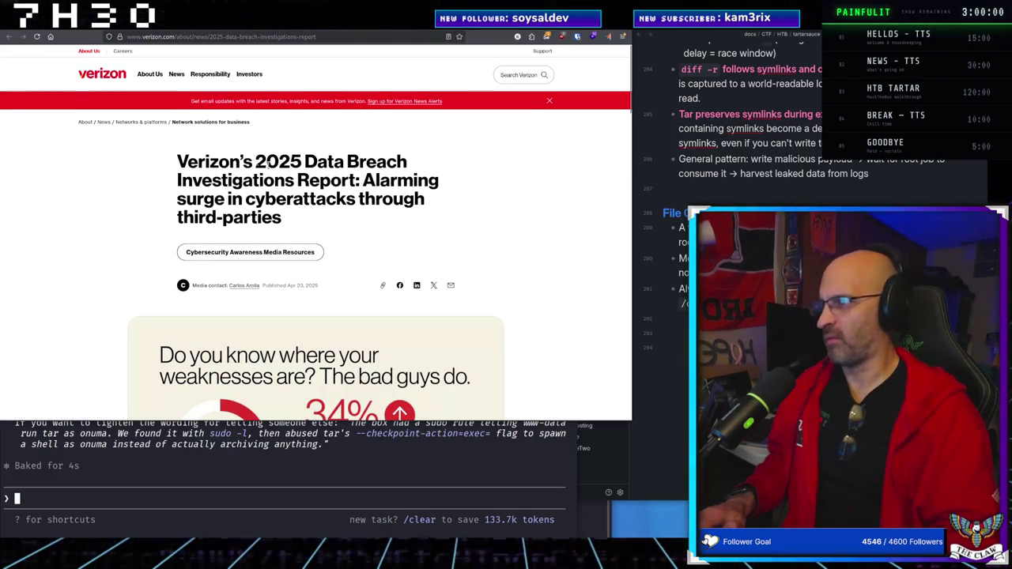
pyautogui.scroll(-2, 257, 308)
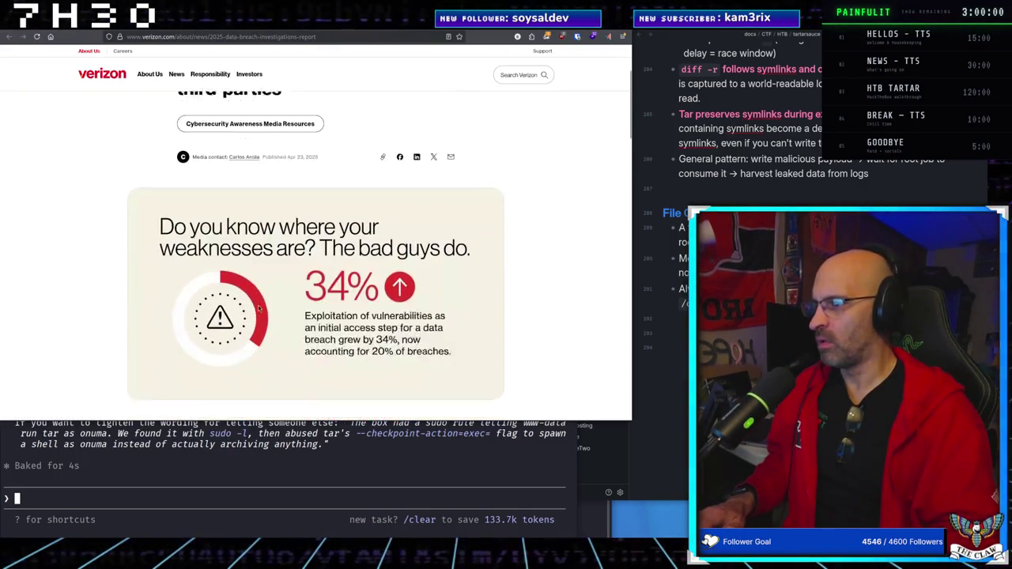
pyautogui.scroll(-1, 294, 262)
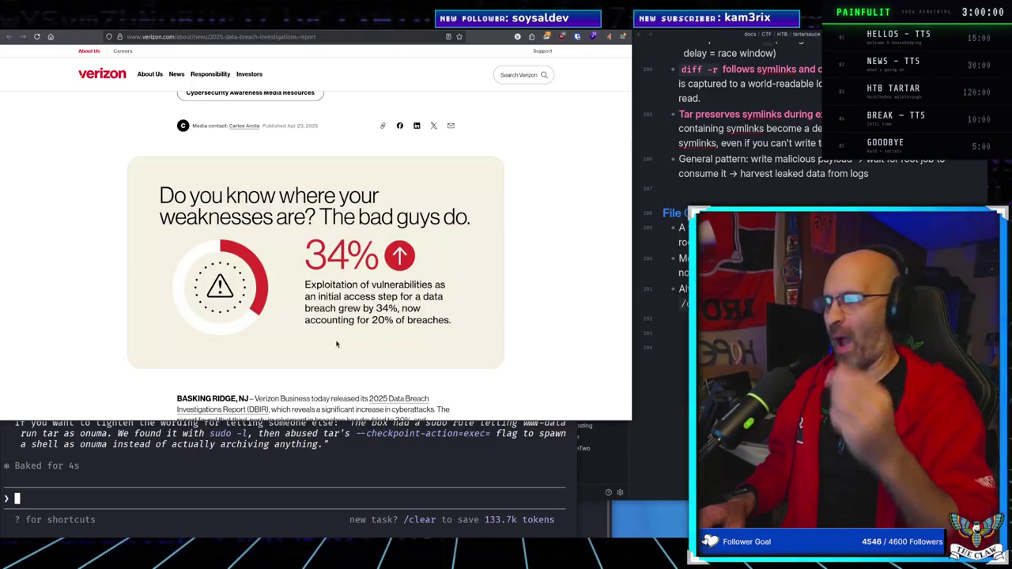
pyautogui.scroll(-3, 294, 335)
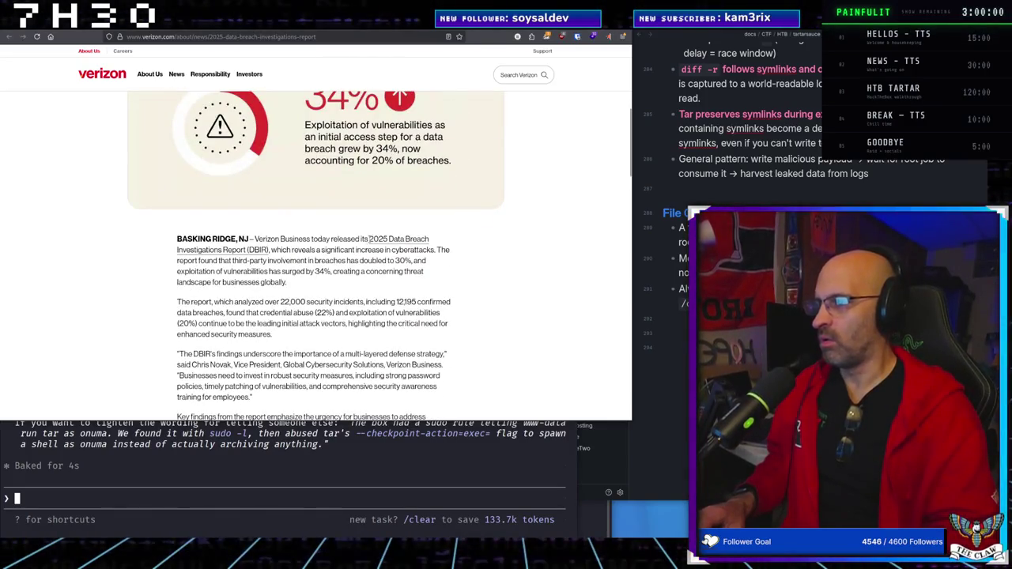
pyautogui.click(378, 242)
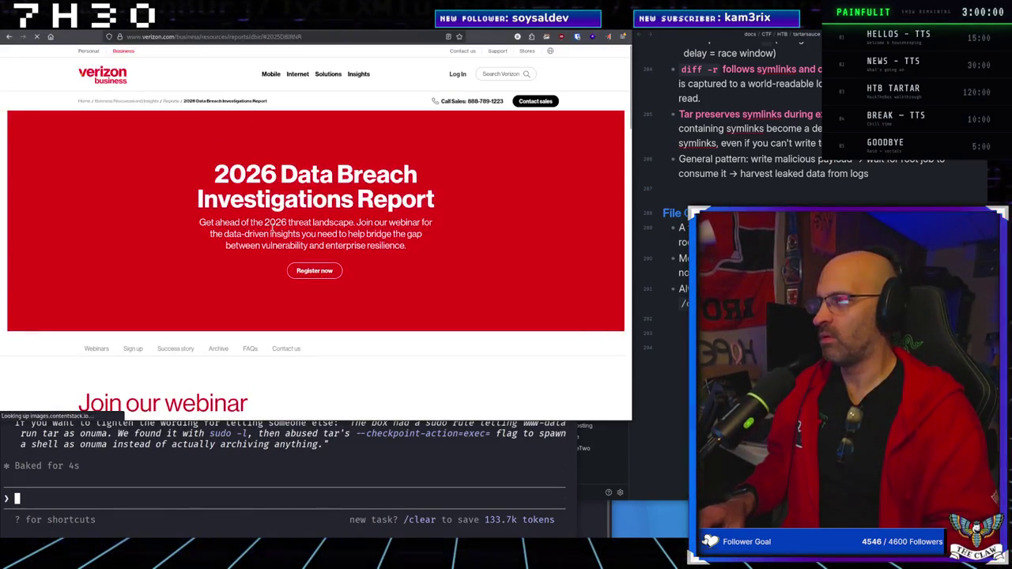
# Scroll the Verizon 2026 DBIR page to the Beyond the Breach webinar card and follow its registration link
pyautogui.scroll(-3, 476, 255)
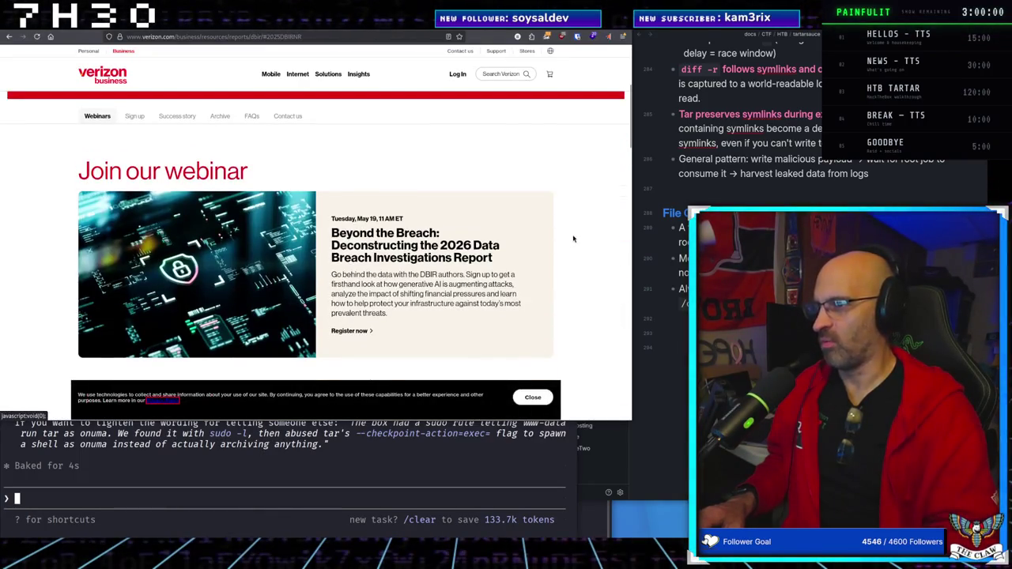
pyautogui.scroll(-2, 574, 238)
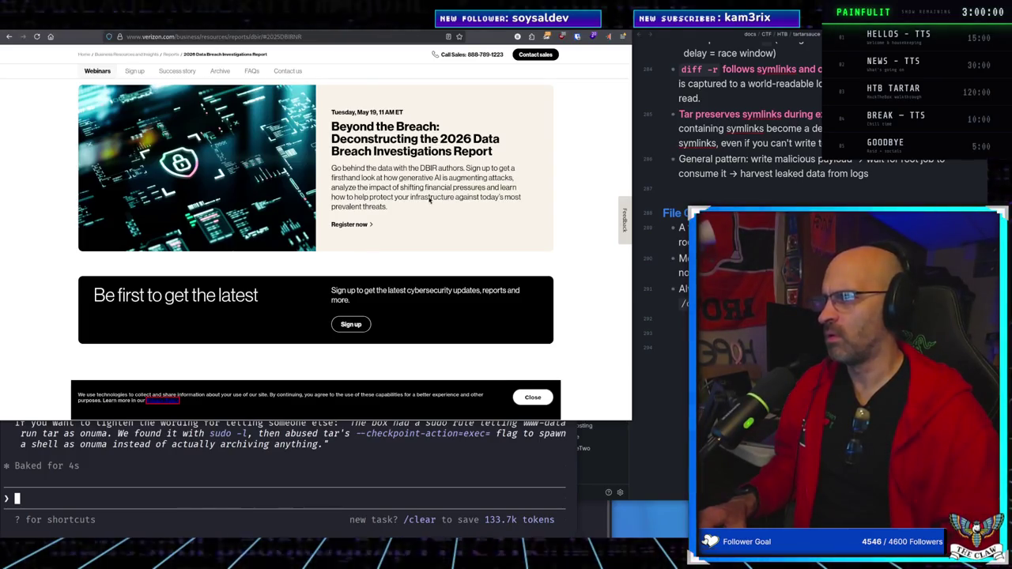
pyautogui.scroll(5, 558, 169)
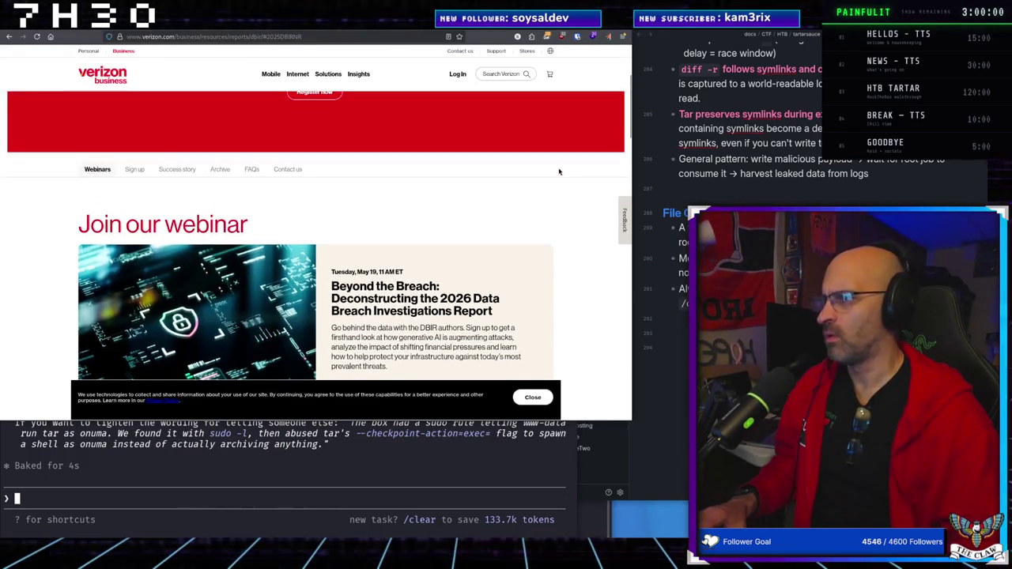
pyautogui.scroll(2, 307, 282)
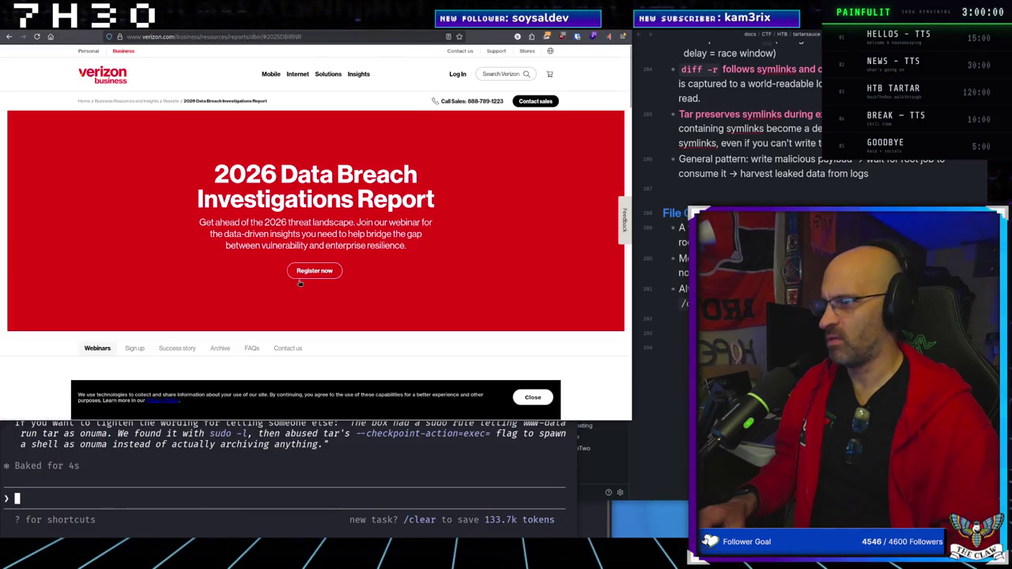
pyautogui.click(311, 274)
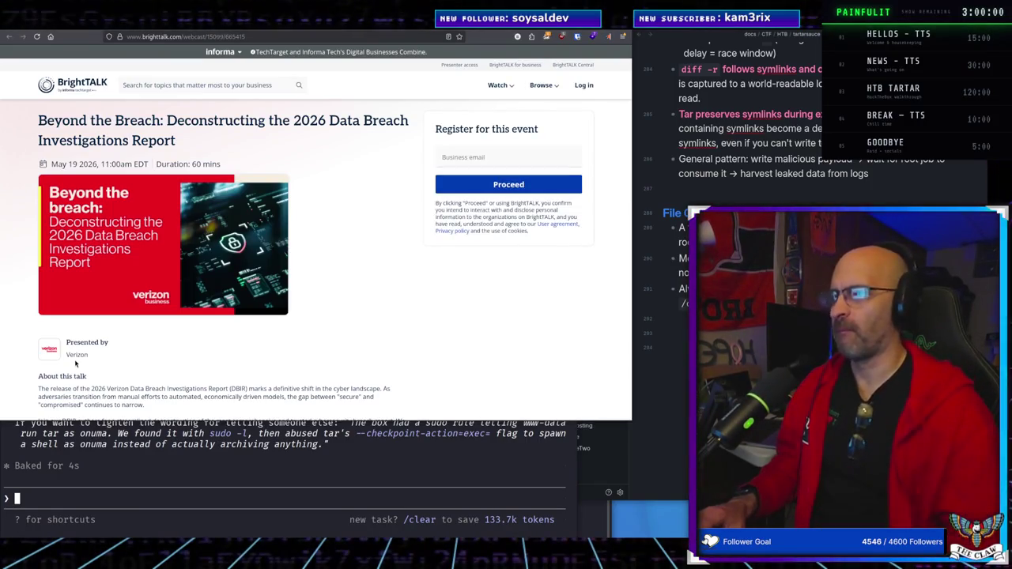
# Zoom the BrightTALK webinar page to 120% and scroll through its registration form and agenda
pyautogui.scroll(-5, 363, 274)
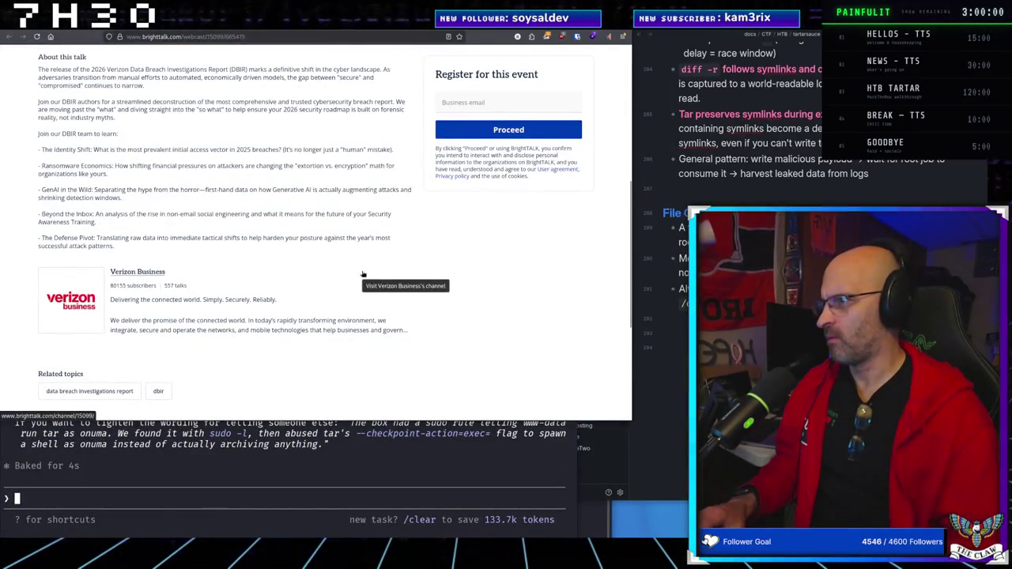
pyautogui.scroll(1, 361, 276)
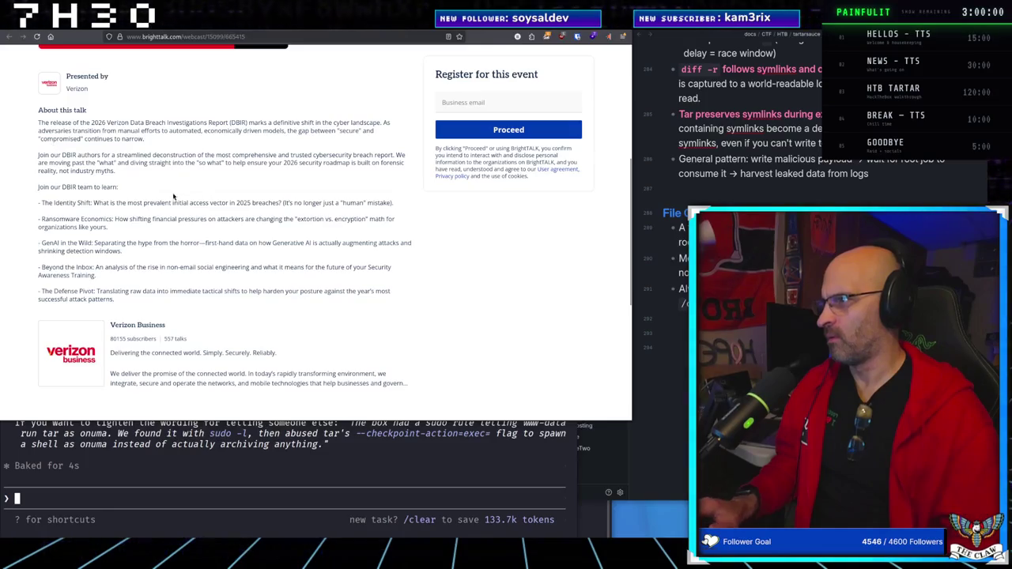
pyautogui.hotkey('ctrl', '+')
pyautogui.hotkey('ctrl', '+')
pyautogui.scroll(-4, 185, 182)
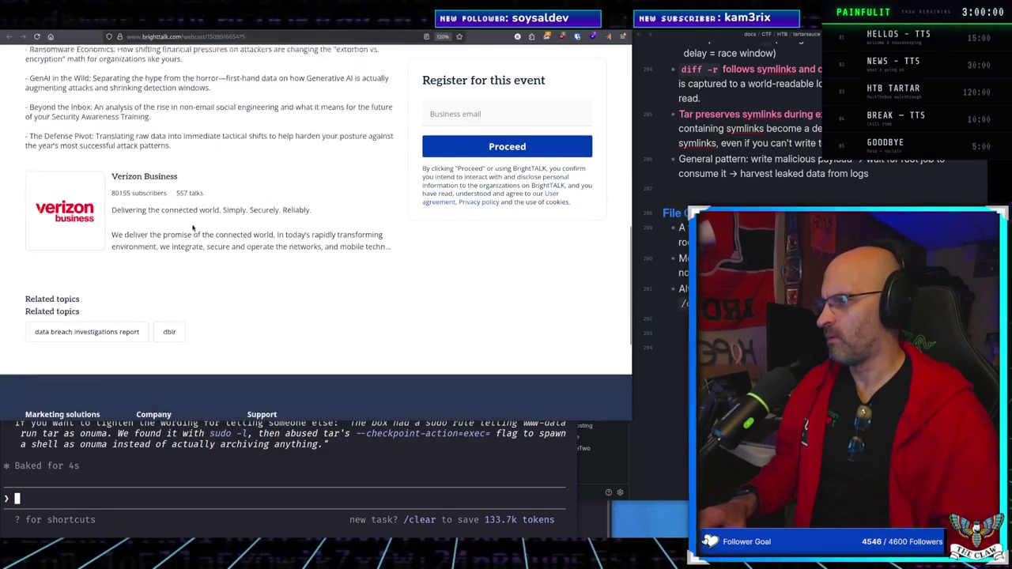
pyautogui.scroll(4, 191, 280)
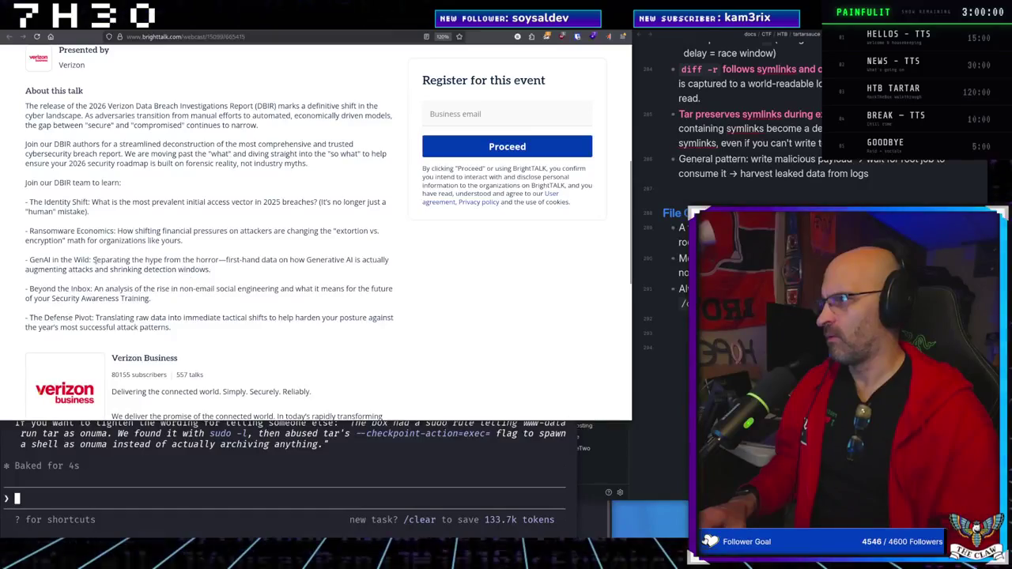
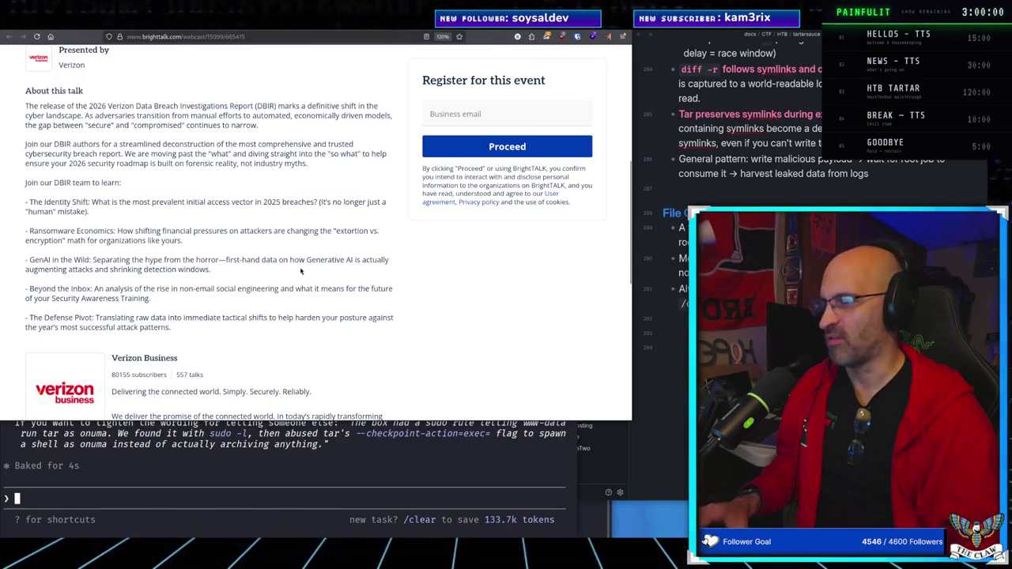
# Zoom in one step on the Verizon DBIR webcast page and scroll down its description
pyautogui.hotkey('ctrl', '+')
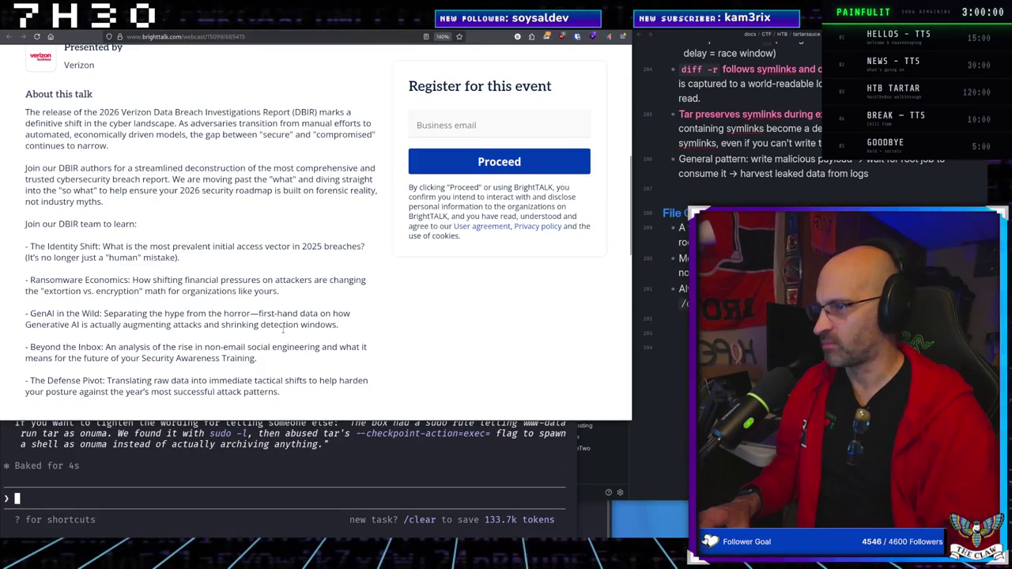
pyautogui.scroll(-3, 149, 336)
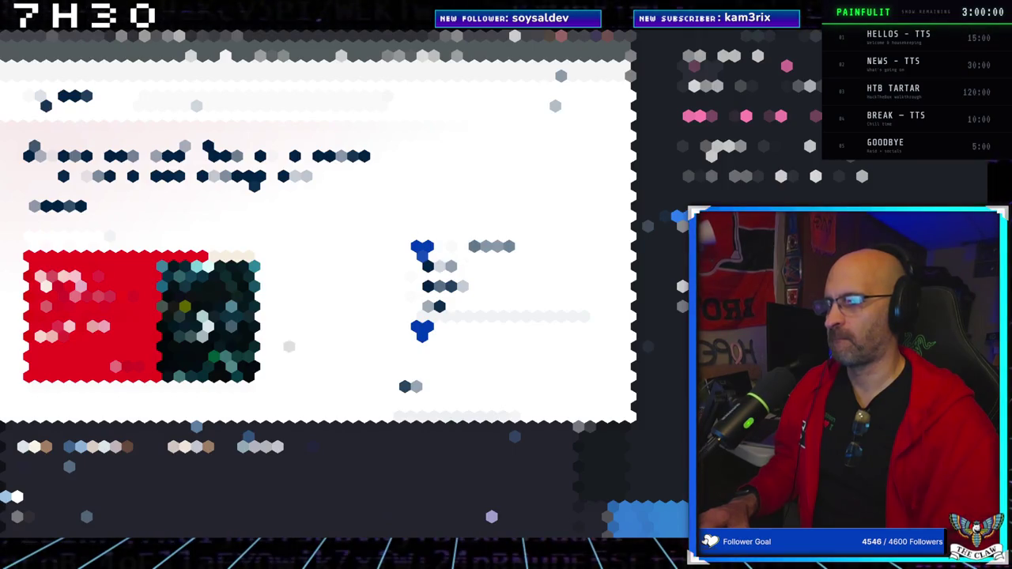
# Scroll Lovable's 'Our response to the April 2026 incident' post, then begin a new search
pyautogui.scroll(-5, 316, 237)
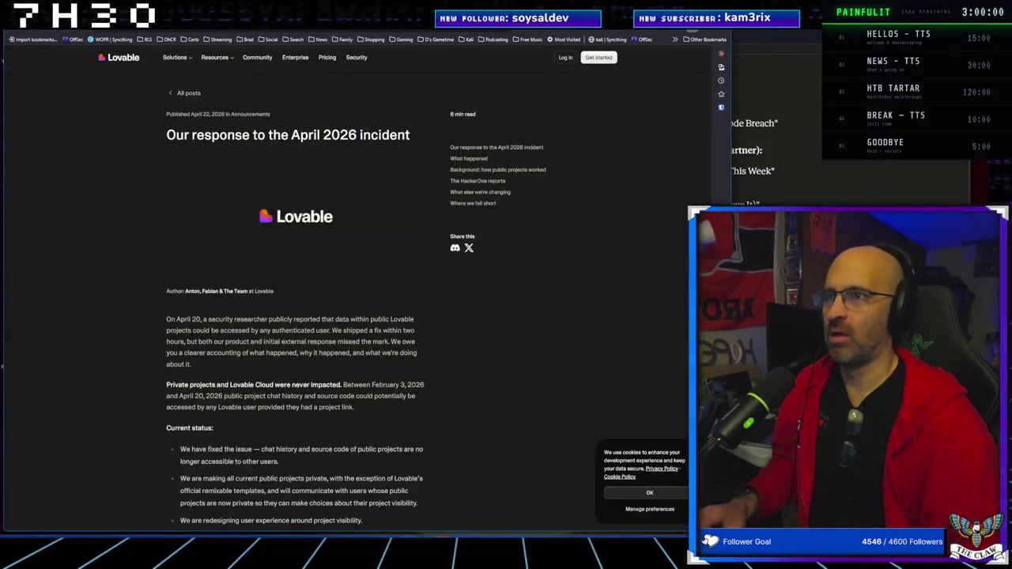
pyautogui.click(396, 31)
# Search DuckDuckGo for 'subquadratic', then go to the subquadratic.ai website
pyautogui.write('subquad')
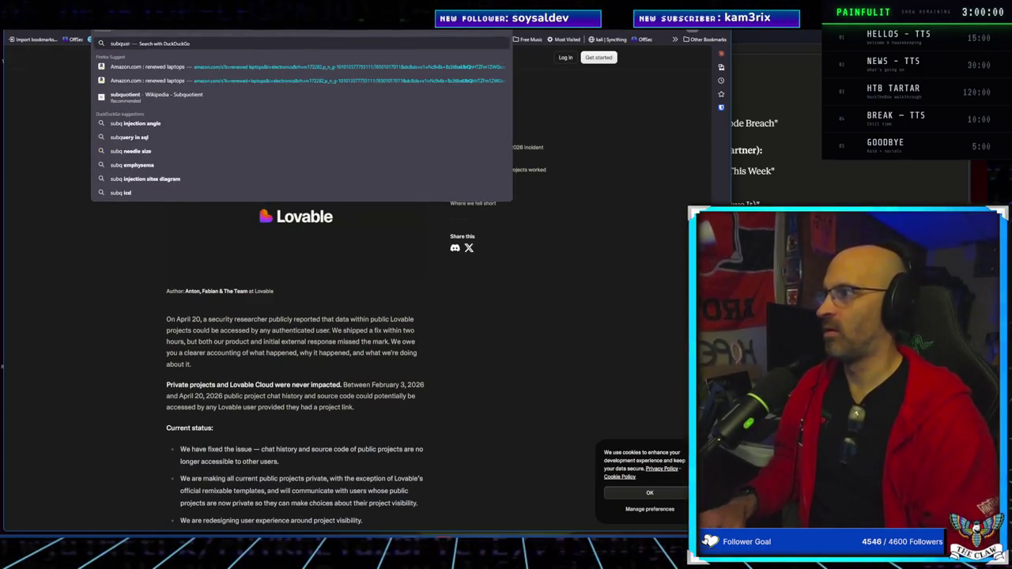
pyautogui.write('ic')
pyautogui.press('Return')
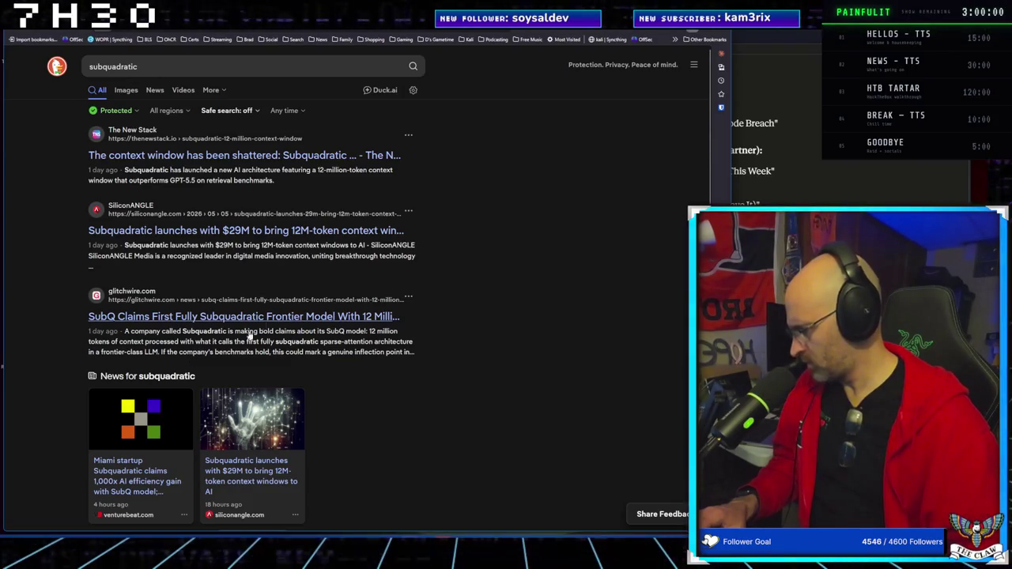
pyautogui.click(158, 30)
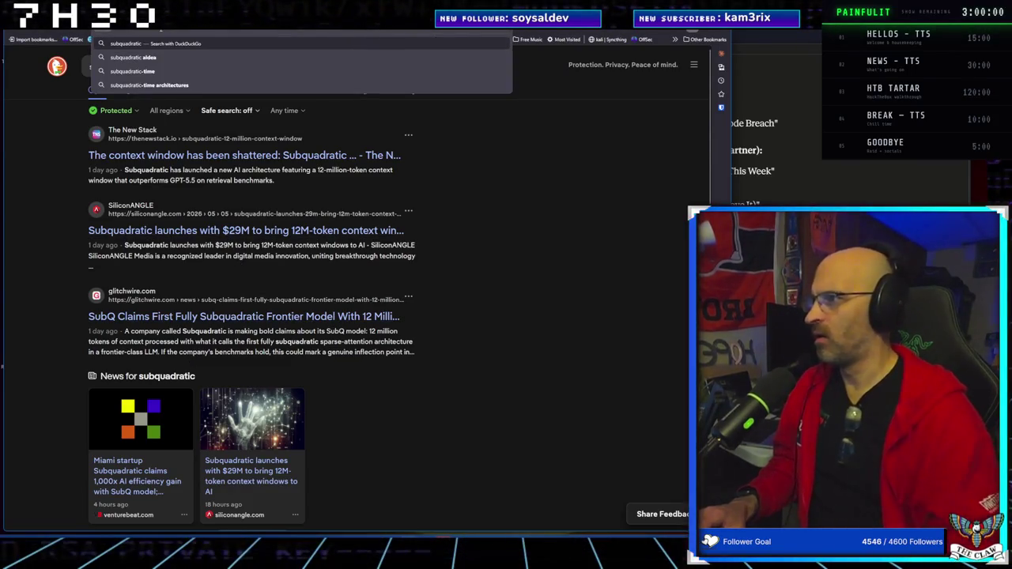
pyautogui.write('subuadratic.ai')
pyautogui.press('Return')
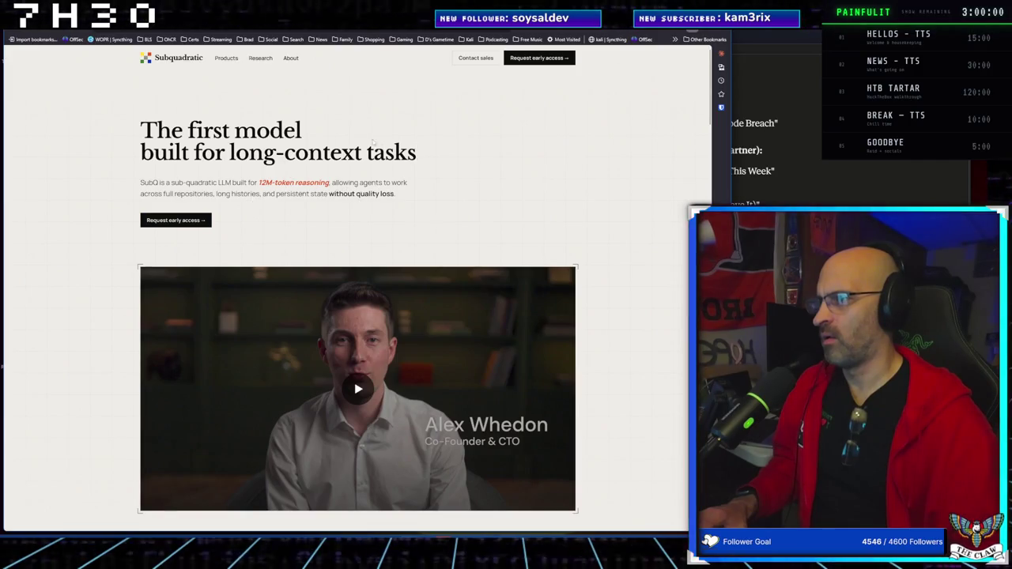
pyautogui.scroll(-7, 285, 176)
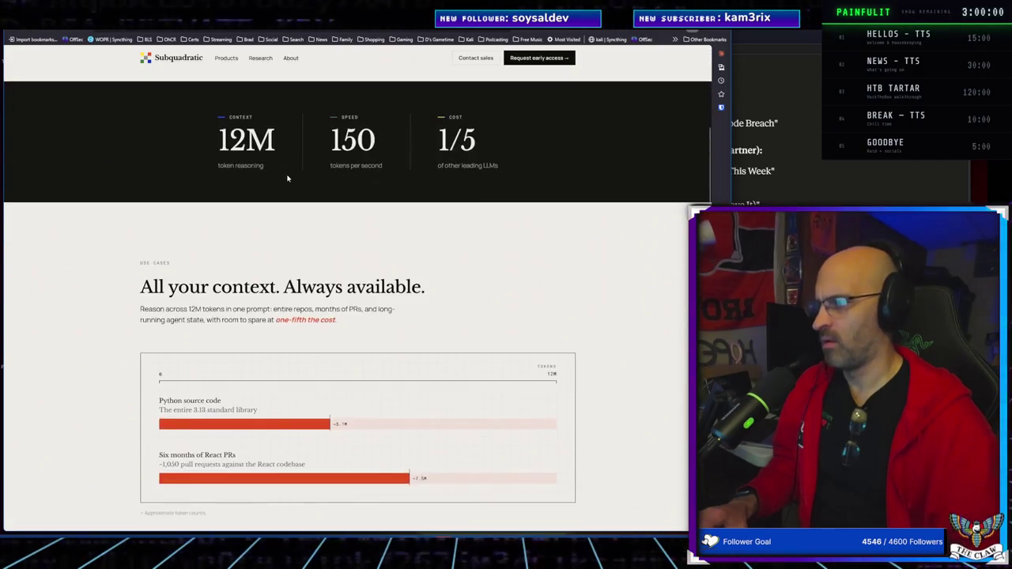
pyautogui.scroll(-3, 287, 179)
pyautogui.scroll(-2, 283, 173)
pyautogui.scroll(2, 287, 168)
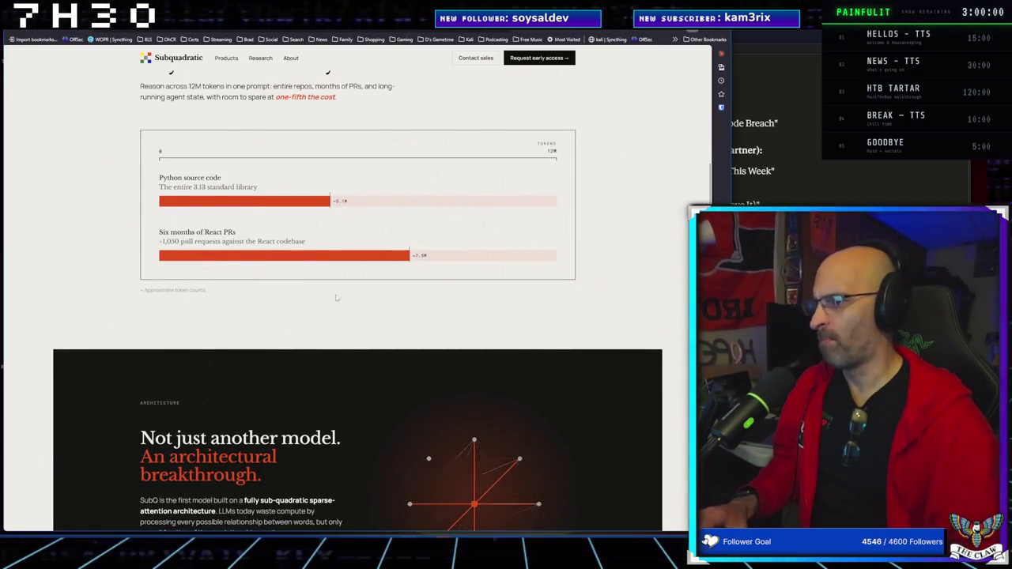
pyautogui.scroll(-1, 340, 301)
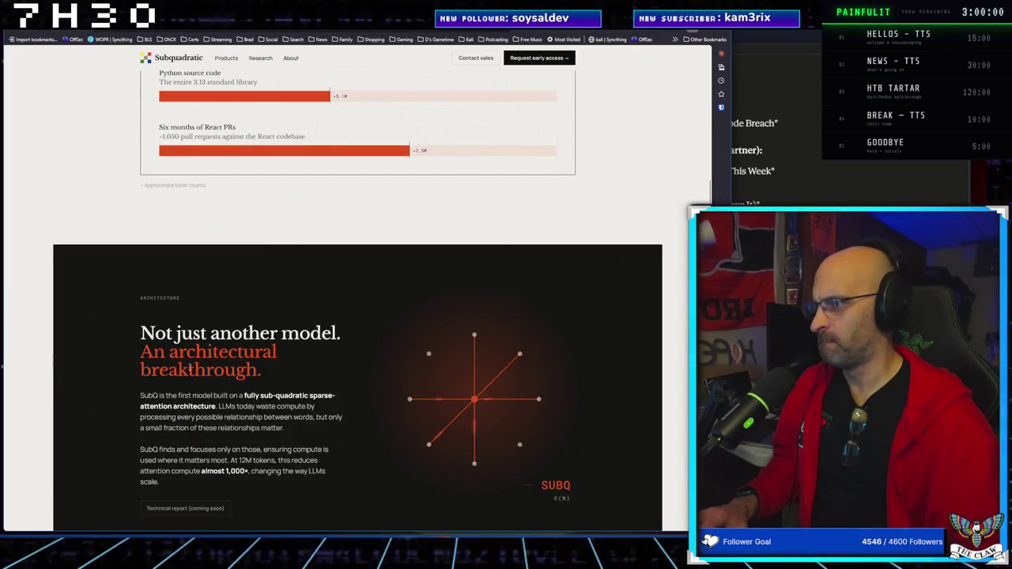
pyautogui.scroll(-2, 189, 368)
pyautogui.scroll(-1, 427, 391)
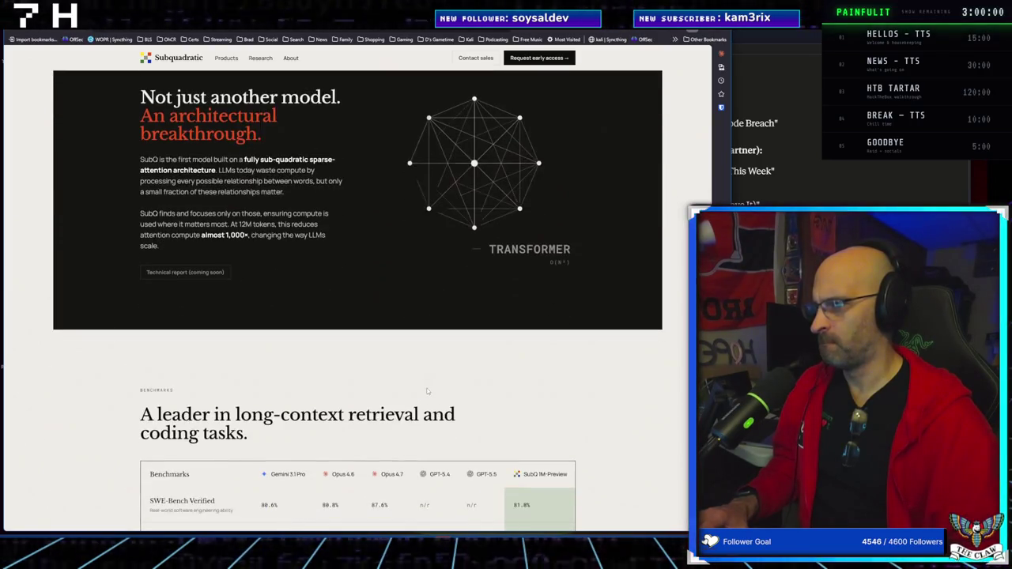
pyautogui.scroll(-3, 427, 391)
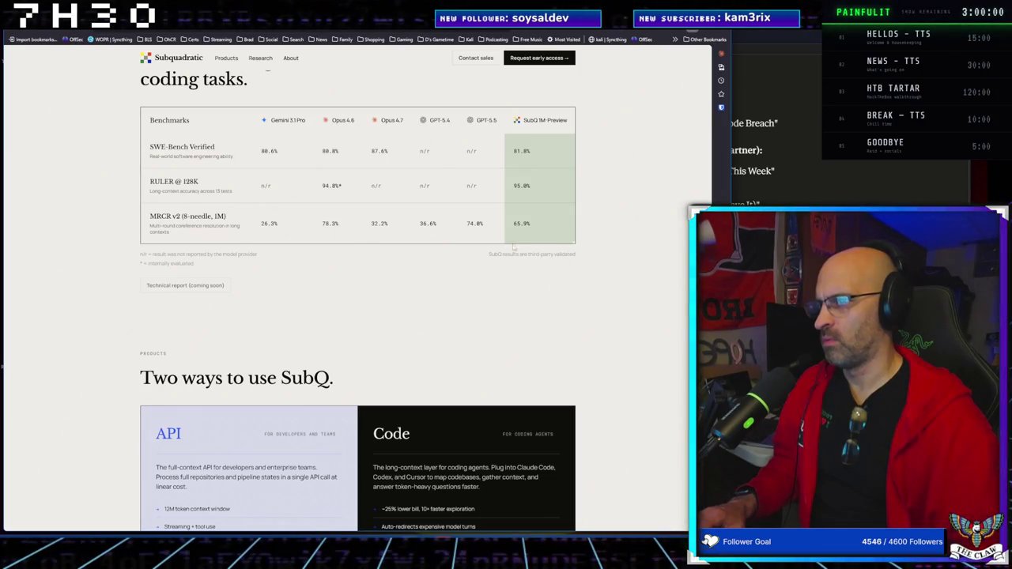
pyautogui.scroll(-2, 593, 300)
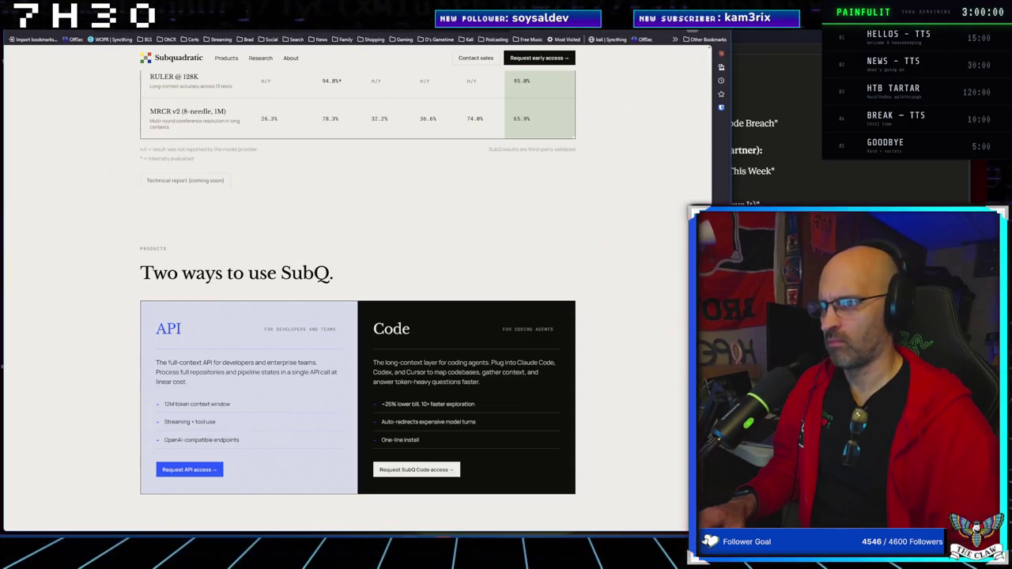
pyautogui.press('Home')
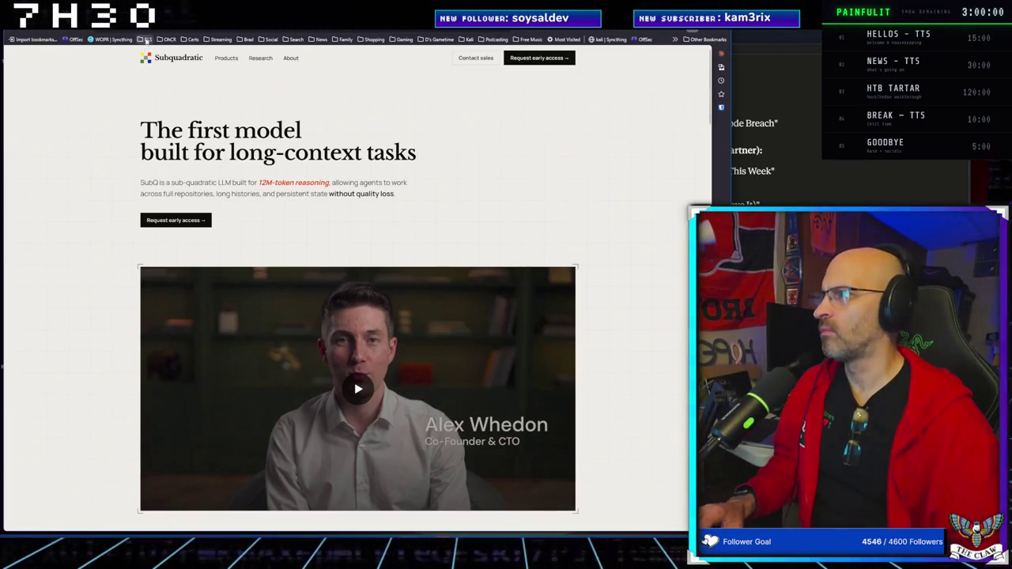
# In a fresh Claude chat, ask 'what is the company going on about?' with the subq.ai link
pyautogui.hotkey('ctrl', 'l')
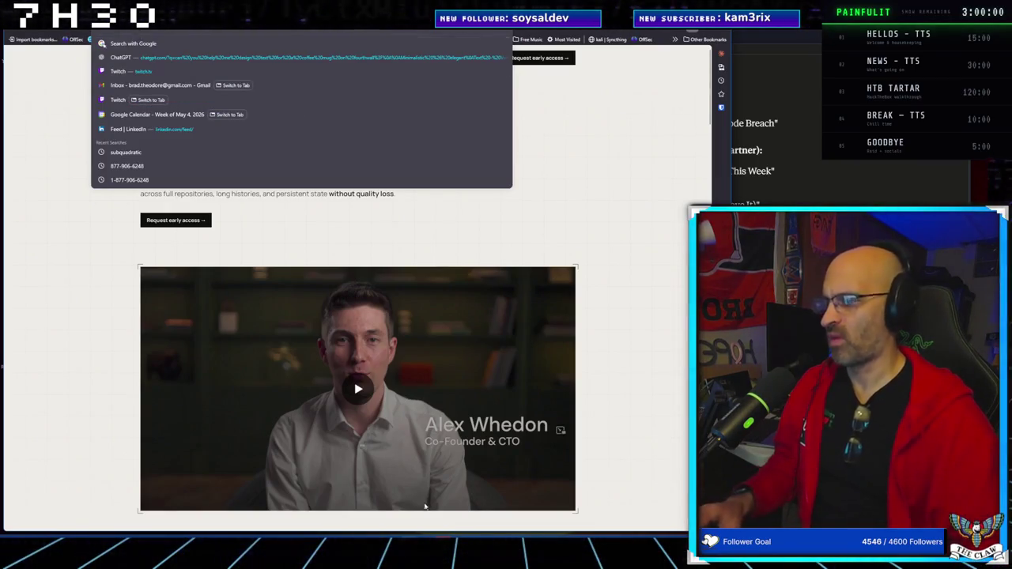
pyautogui.hotkey('alt', 'Tab')
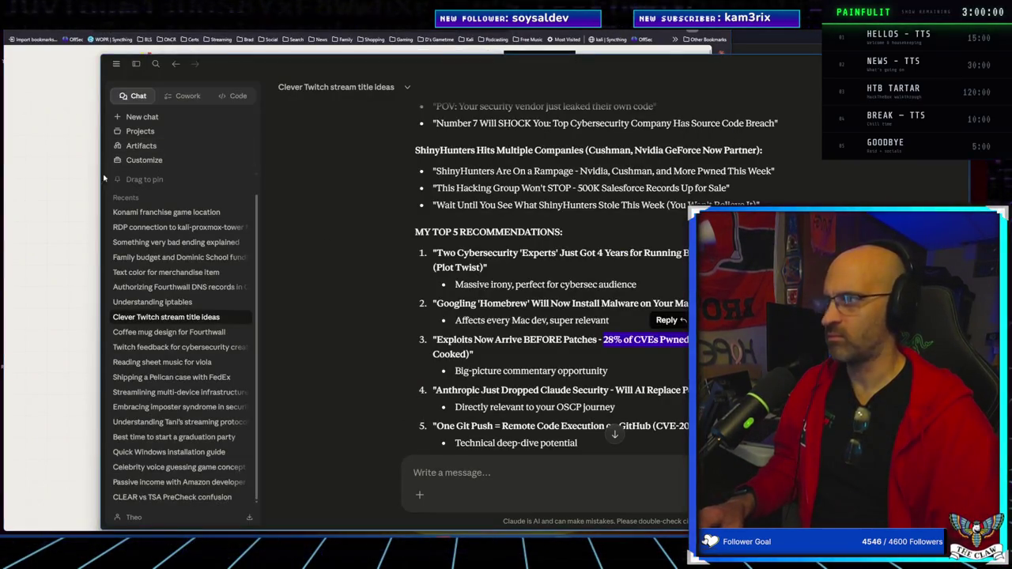
pyautogui.click(132, 119)
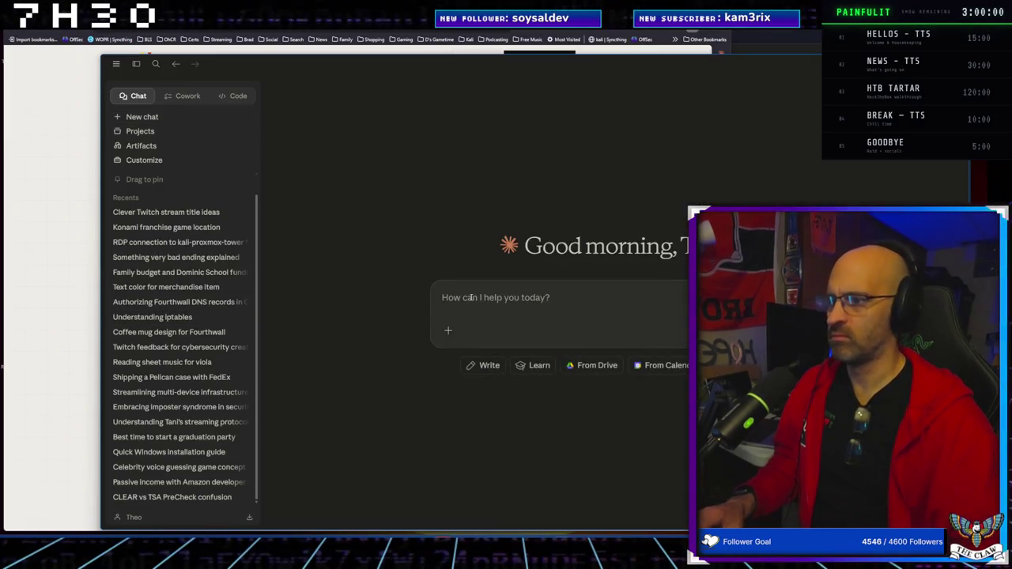
pyautogui.write('whta')
pyautogui.press('BackSpace')
pyautogui.press('BackSpace')
pyautogui.write('a')
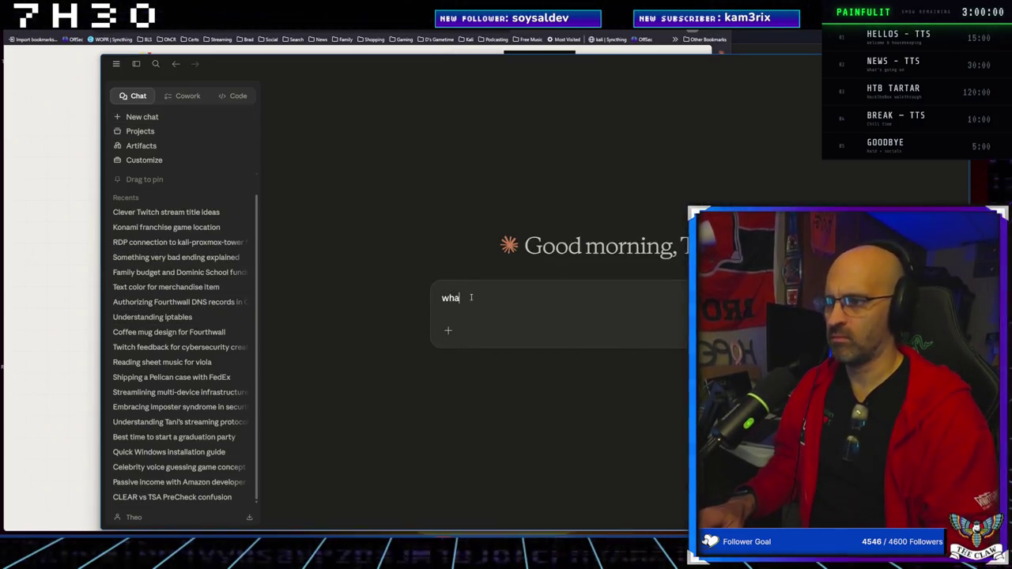
pyautogui.write('t is the c')
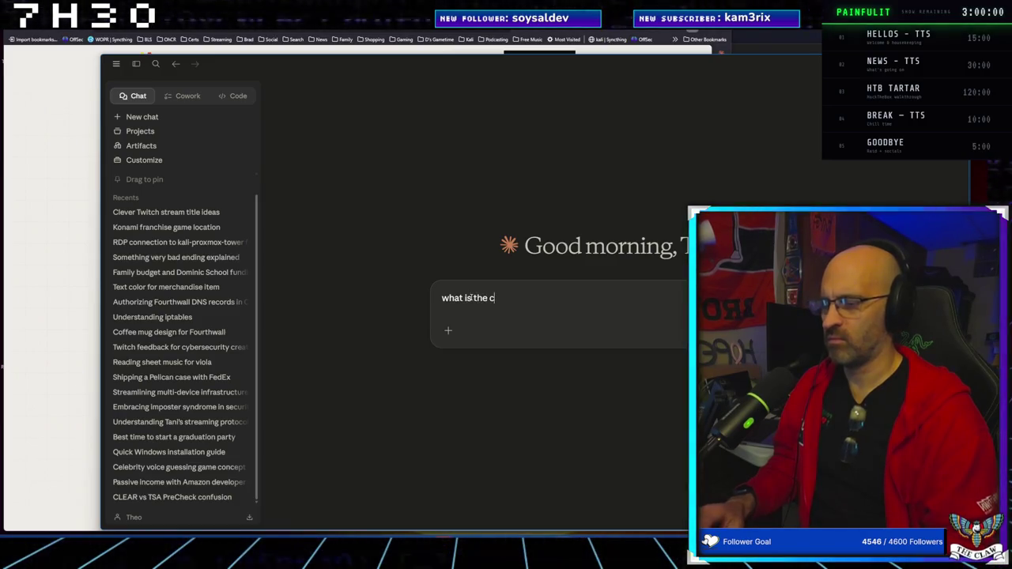
pyautogui.write('ompany go')
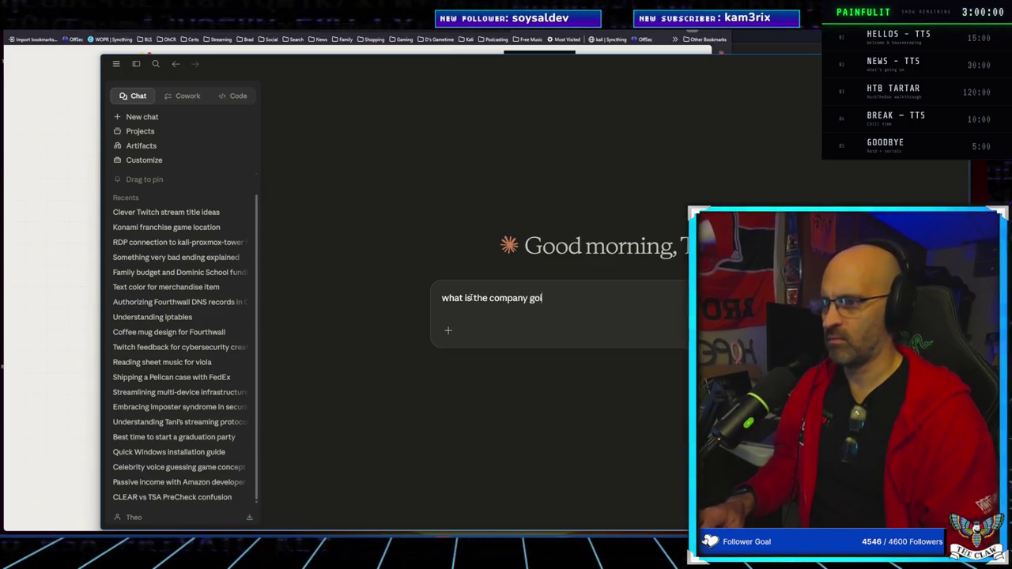
pyautogui.write('ing on about?')
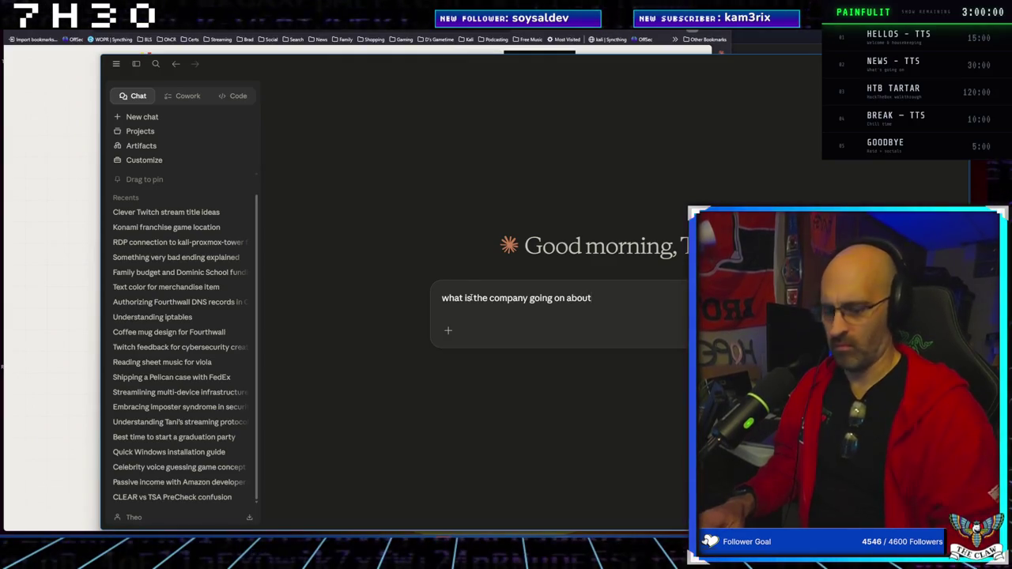
pyautogui.write('https://subq.ai/')
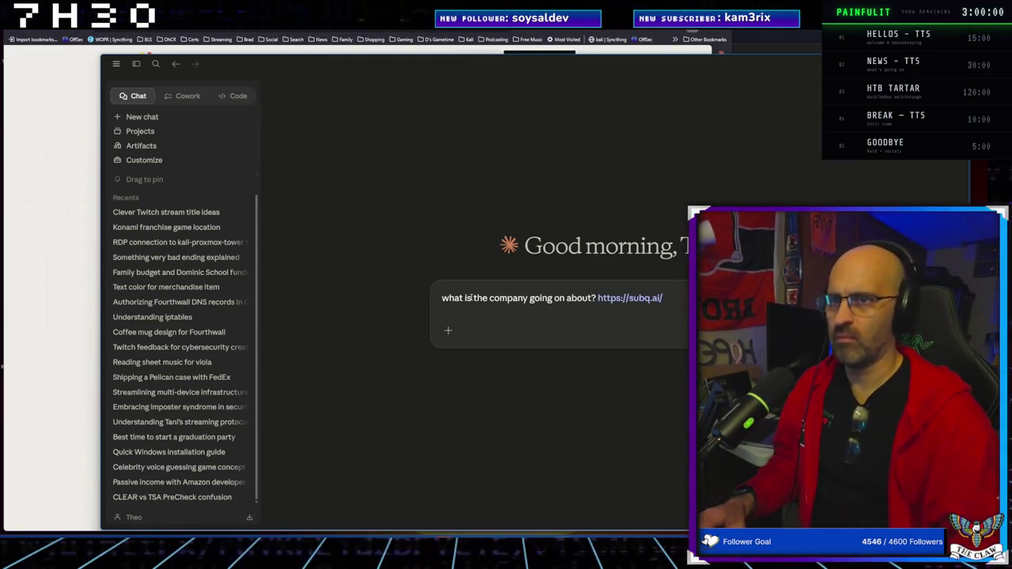
pyautogui.press('Return')
pyautogui.moveTo(525, 67); pyautogui.dragTo(449, 45)
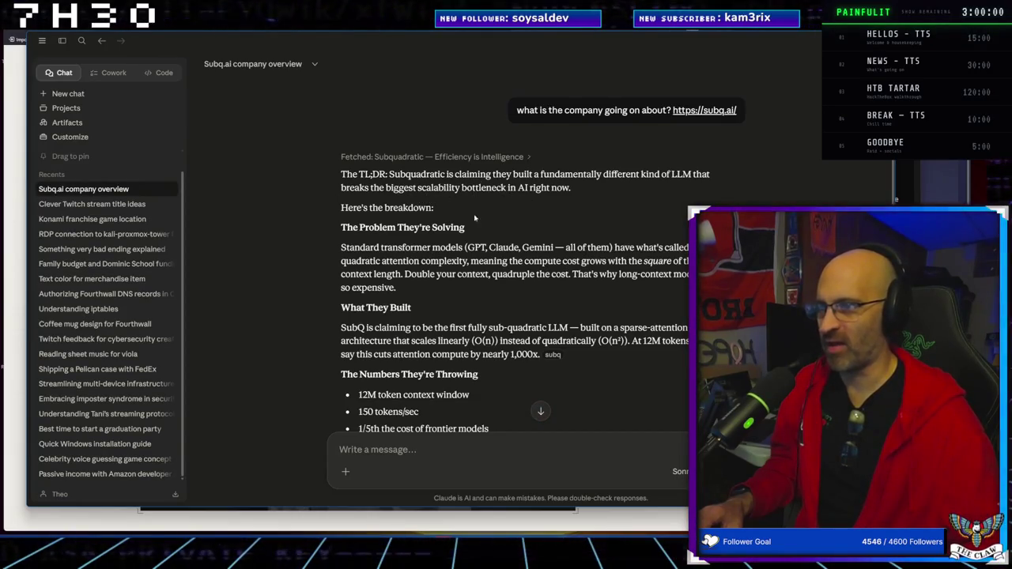
# Read Claude's Subquadratic breakdown down through the products and Skeptic's Take sections
pyautogui.scroll(-3, 389, 257)
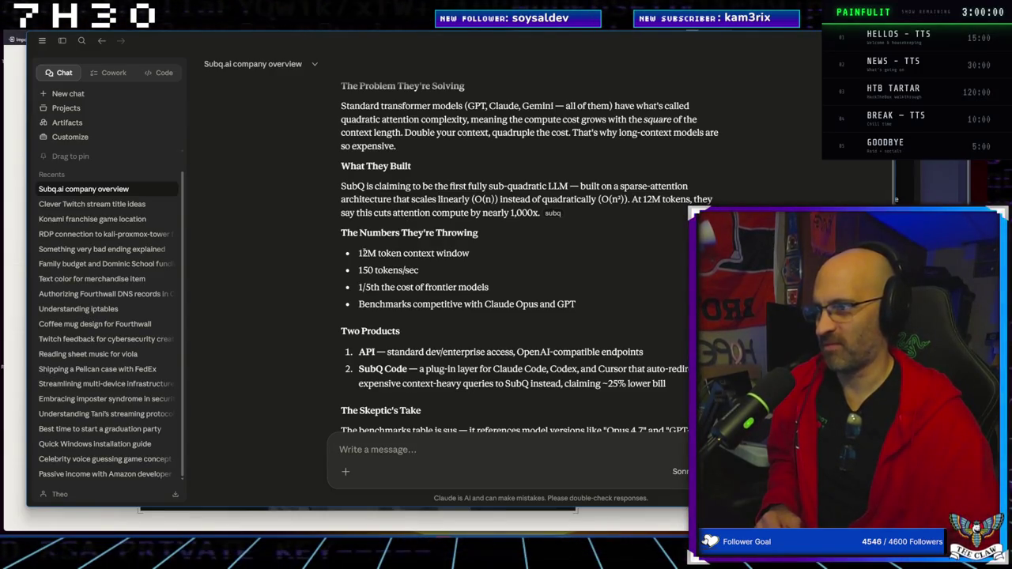
pyautogui.scroll(-3, 364, 253)
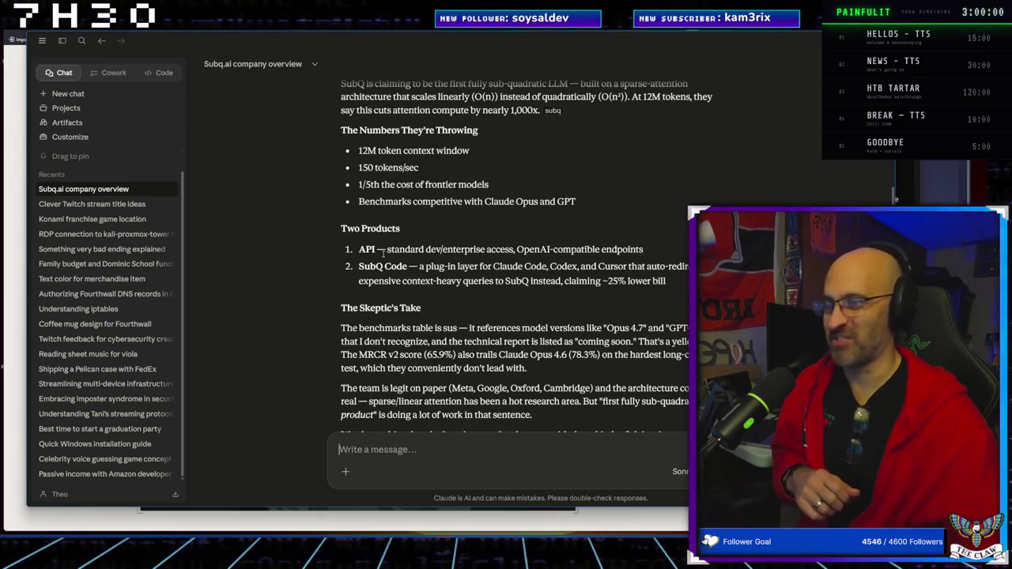
pyautogui.scroll(-3, 383, 253)
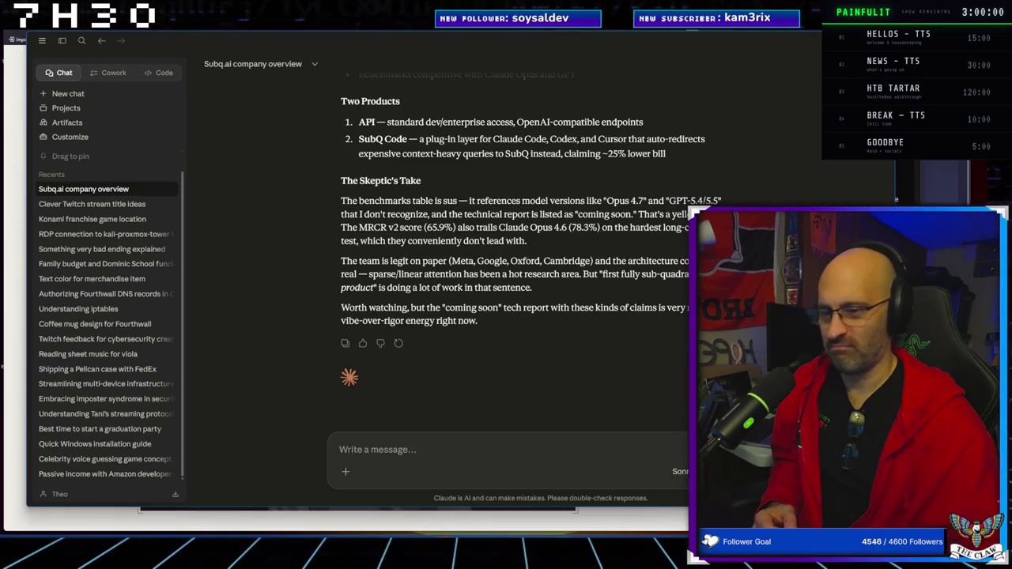
pyautogui.click(678, 471)
# Switch the chat's model from Sonnet 4.6 to Opus
pyautogui.click(678, 471)
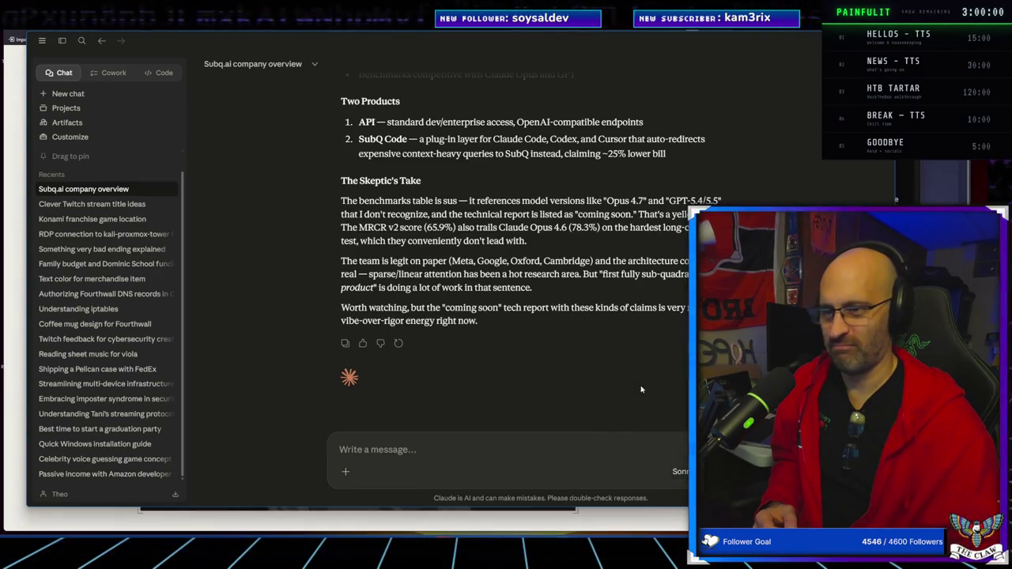
pyautogui.click(678, 471)
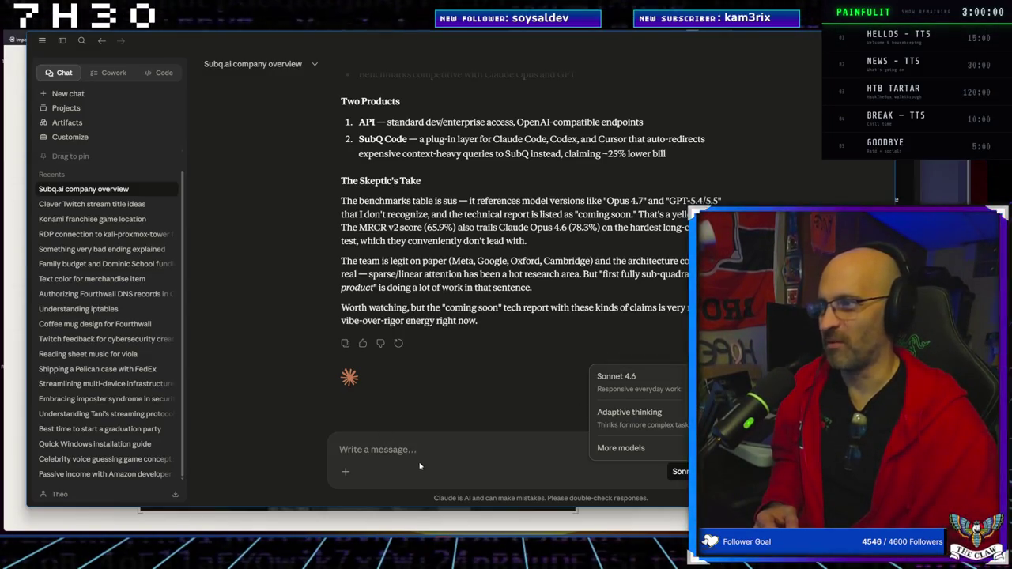
pyautogui.click(463, 227)
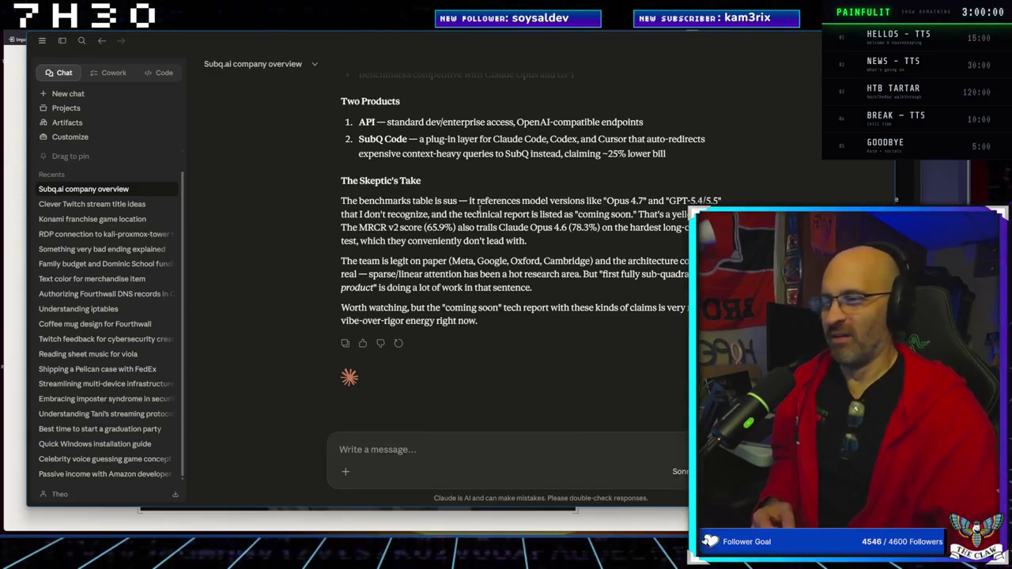
pyautogui.click(678, 471)
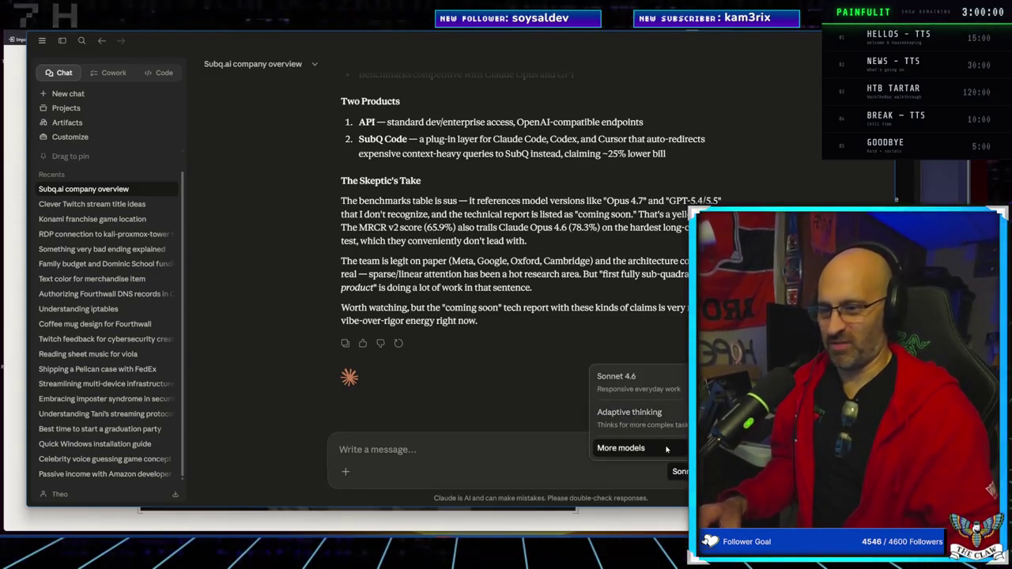
pyautogui.click(624, 377)
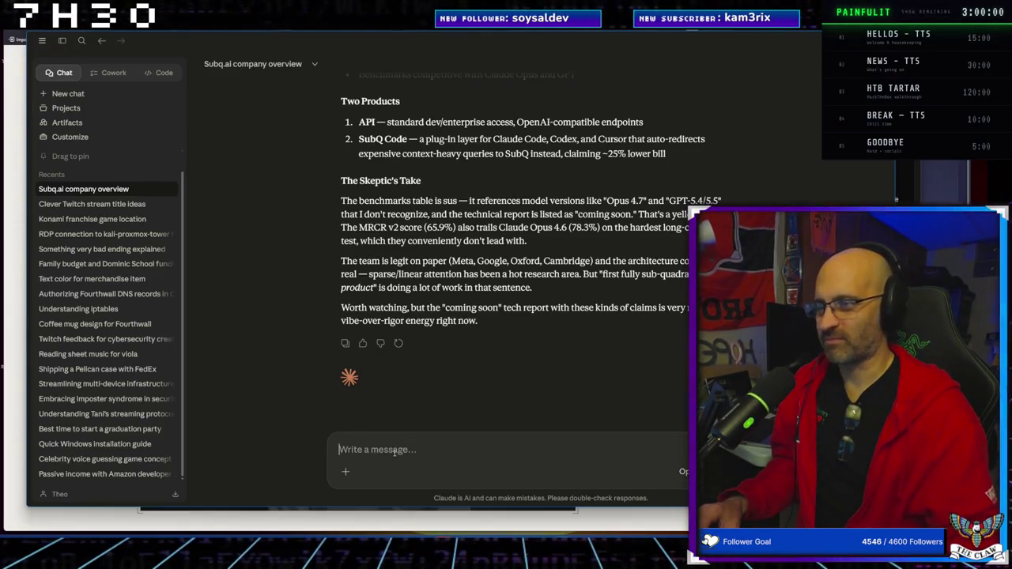
# Draft the follow-up 'I've changed your model to opus 4.7. can you take another look at subq.ai?'
pyautogui.write("I've")
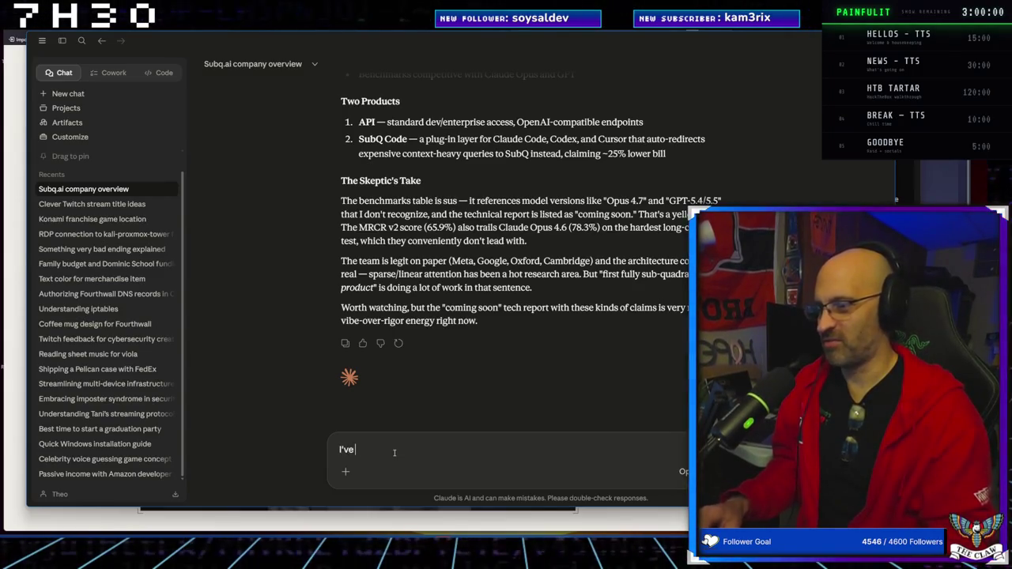
pyautogui.write(' chec')
pyautogui.press('BackSpace')
pyautogui.press('BackSpace')
pyautogui.write('ange d')
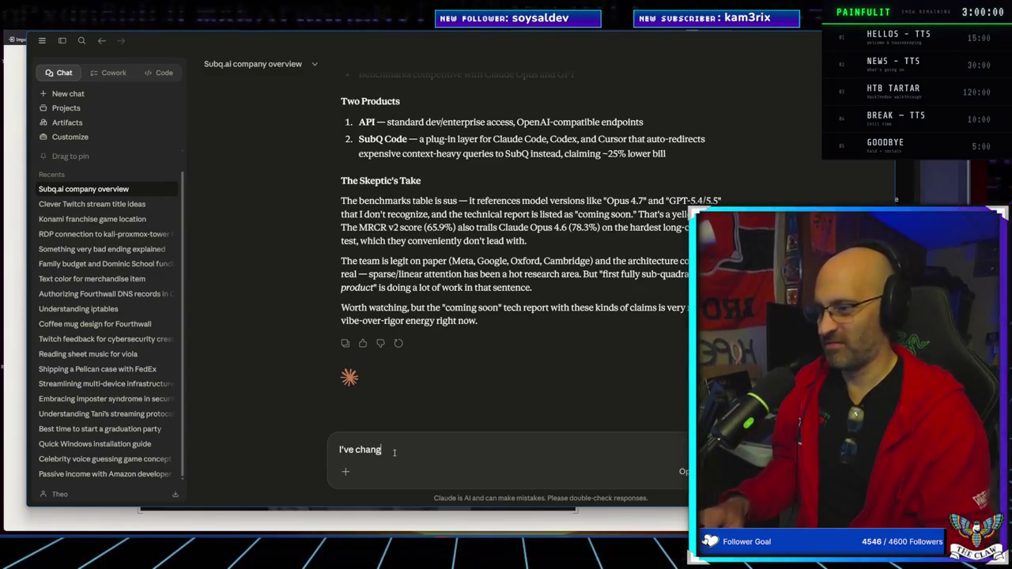
pyautogui.press('BackSpace')
pyautogui.press('BackSpace')
pyautogui.write('d your ')
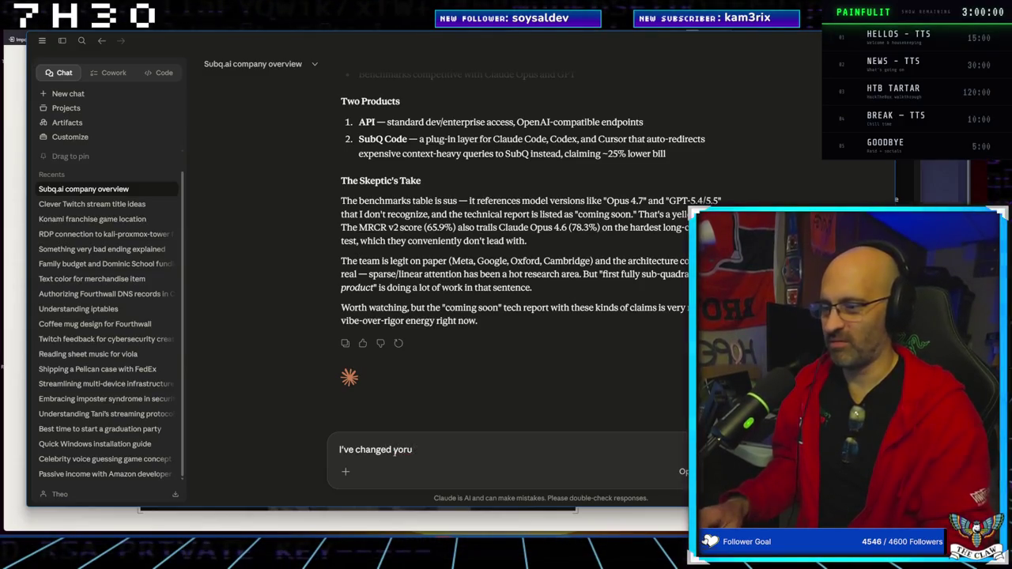
pyautogui.write('model')
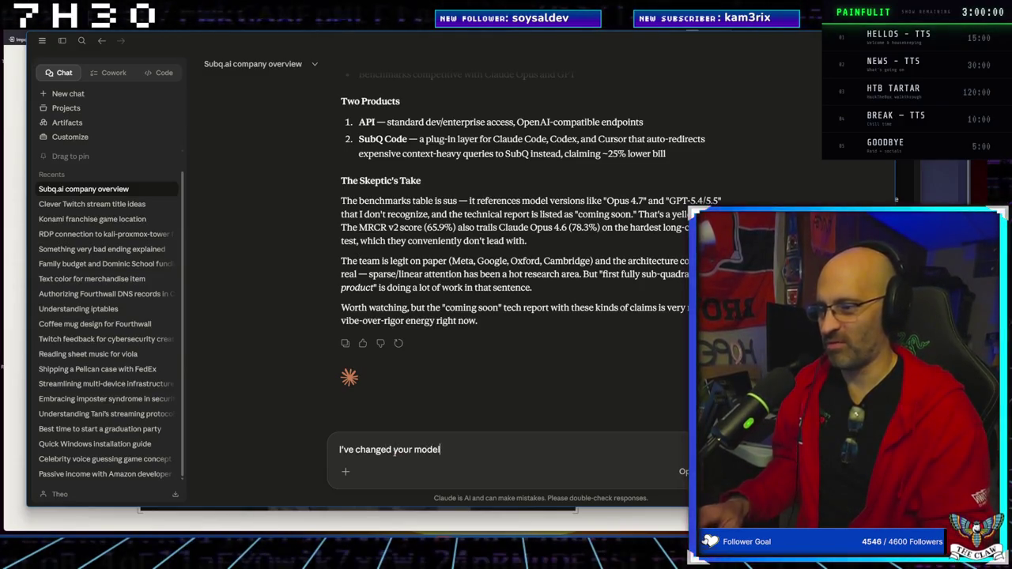
pyautogui.write(' to optu')
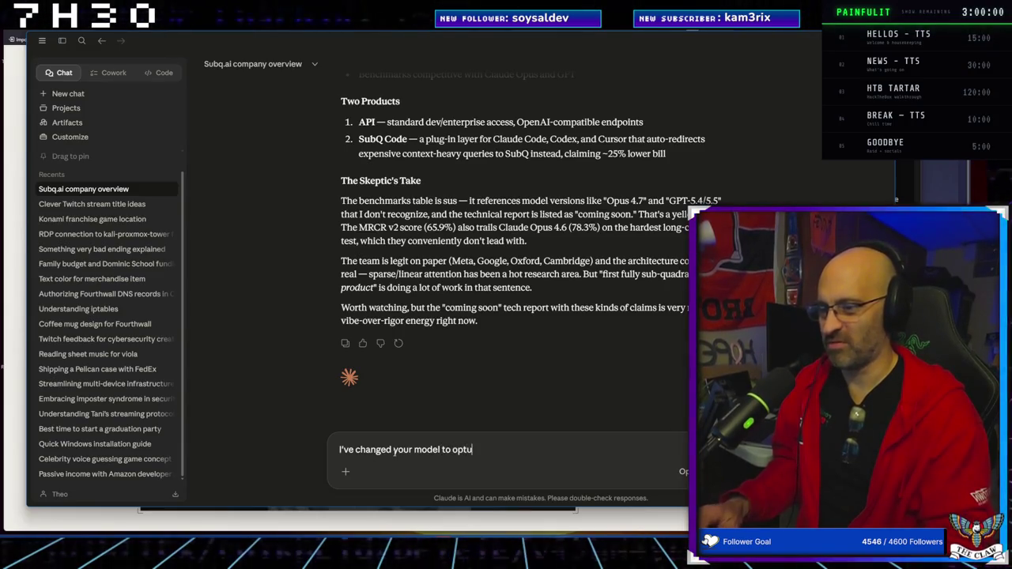
pyautogui.press('BackSpace')
pyautogui.press('BackSpace')
pyautogui.write('us 4.7.')
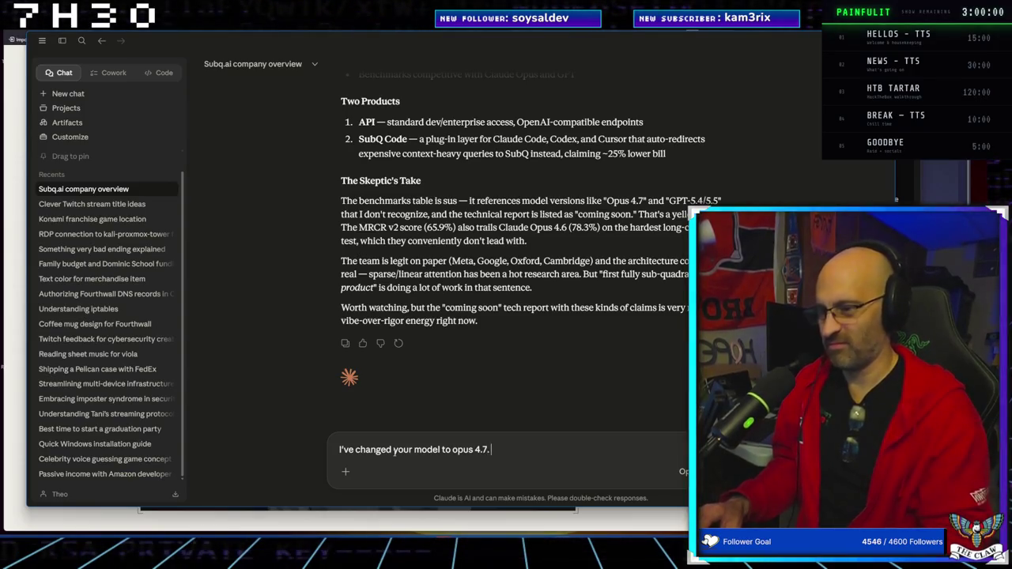
pyautogui.write(' can you ta')
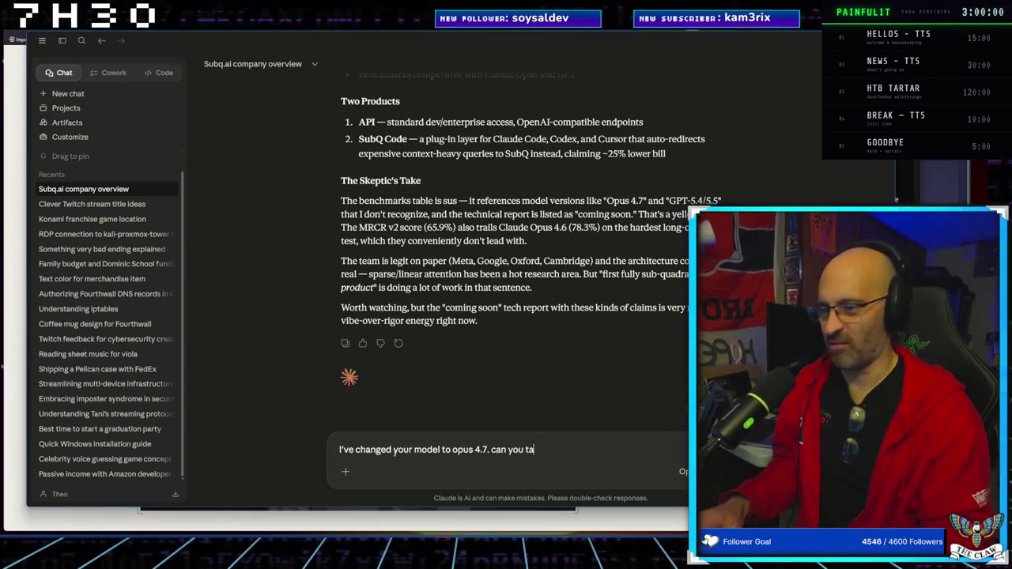
pyautogui.write('ke an')
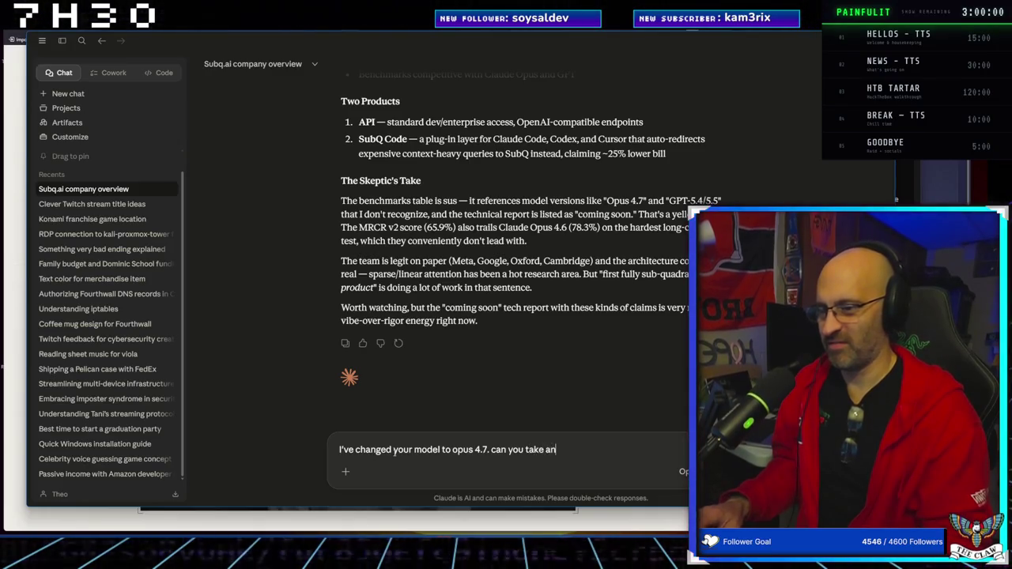
pyautogui.write('other lo')
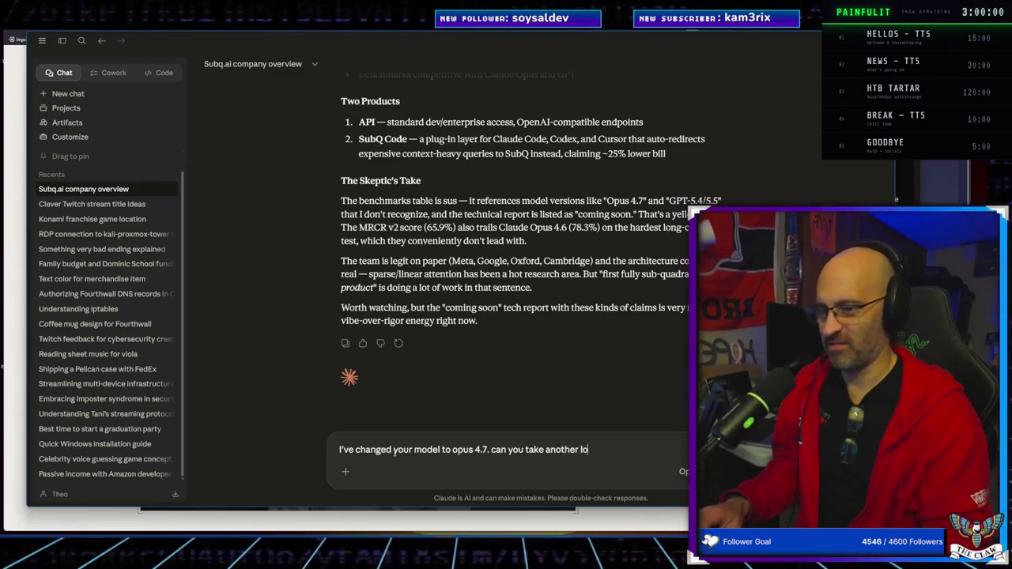
pyautogui.write('ok at w')
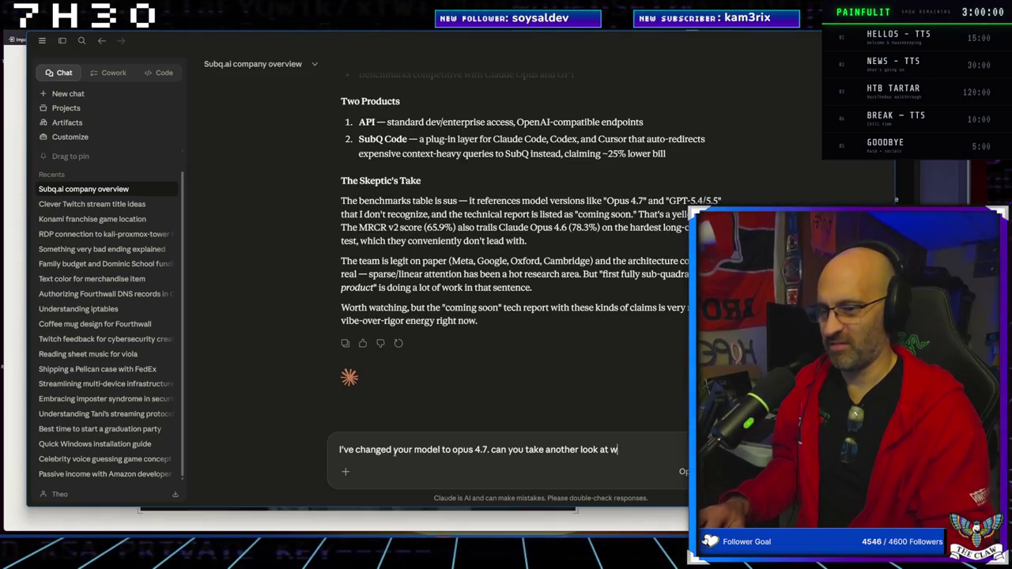
pyautogui.press('BackSpace')
pyautogui.write('subq.ai?')
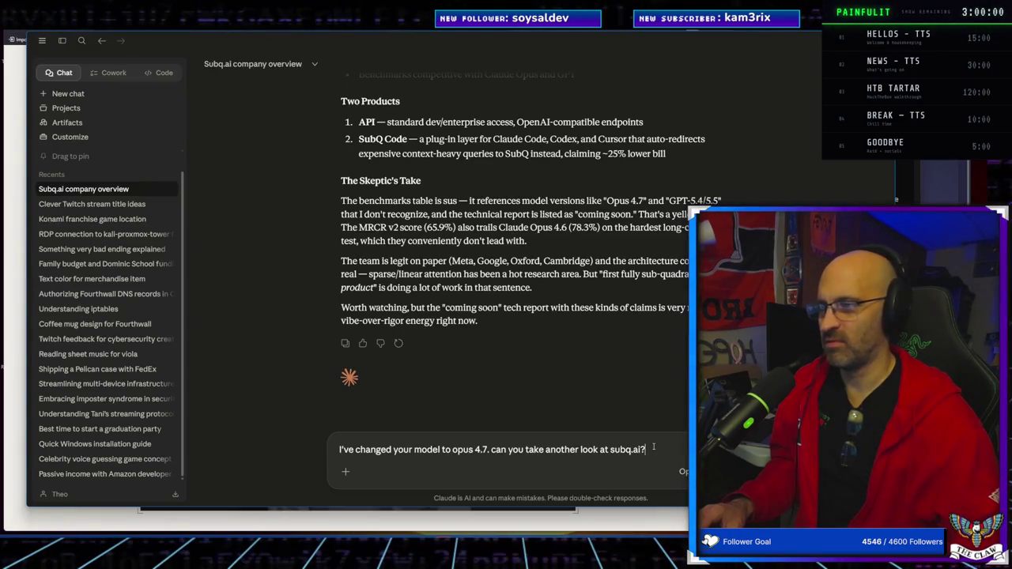
# Send the follow-up to Opus, then minimize the 'Subq.ai company overview' chat window
pyautogui.press('Return')
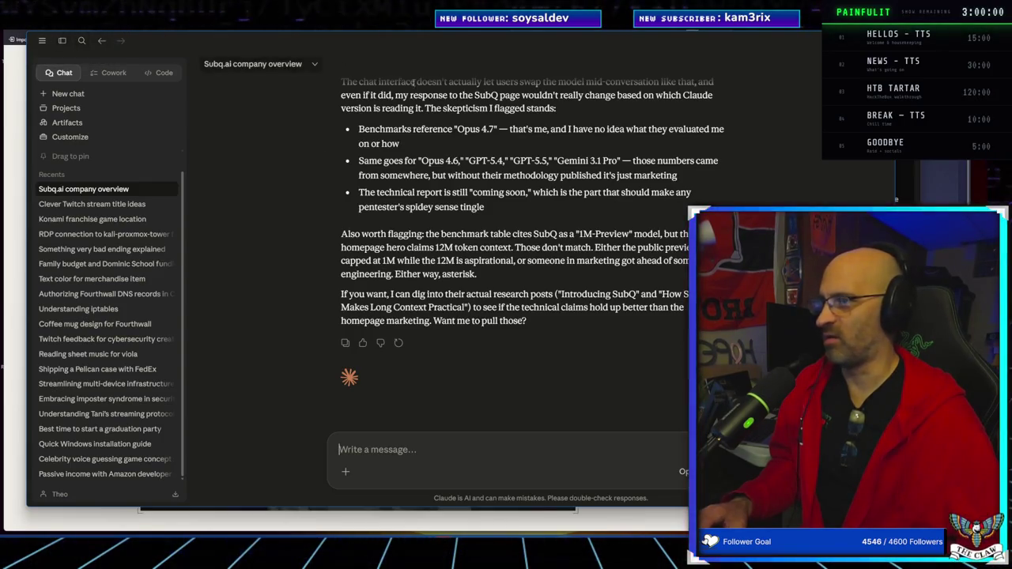
pyautogui.click(62, 40)
pyautogui.click(61, 40)
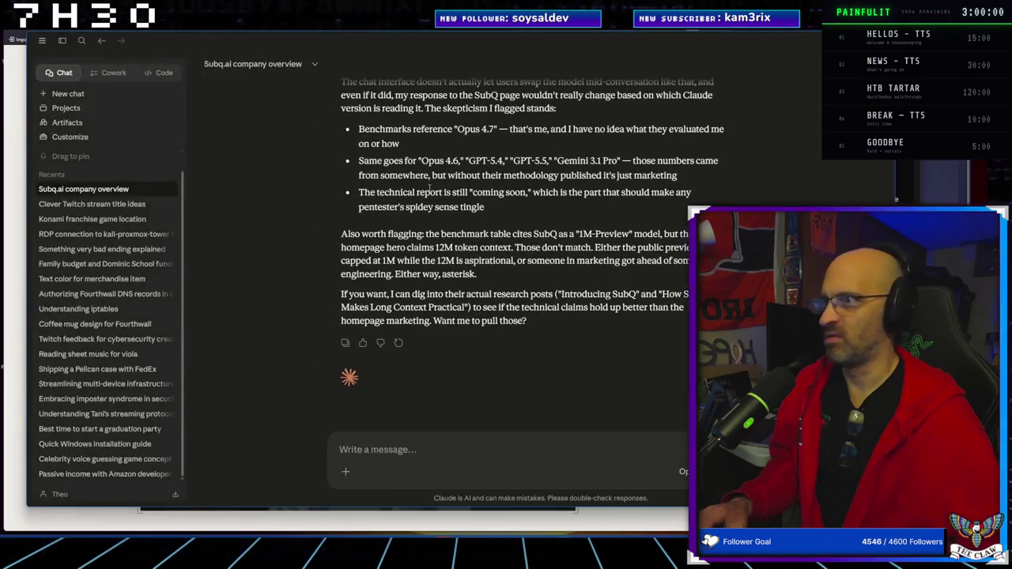
pyautogui.scroll(5, 412, 266)
pyautogui.scroll(-5, 413, 266)
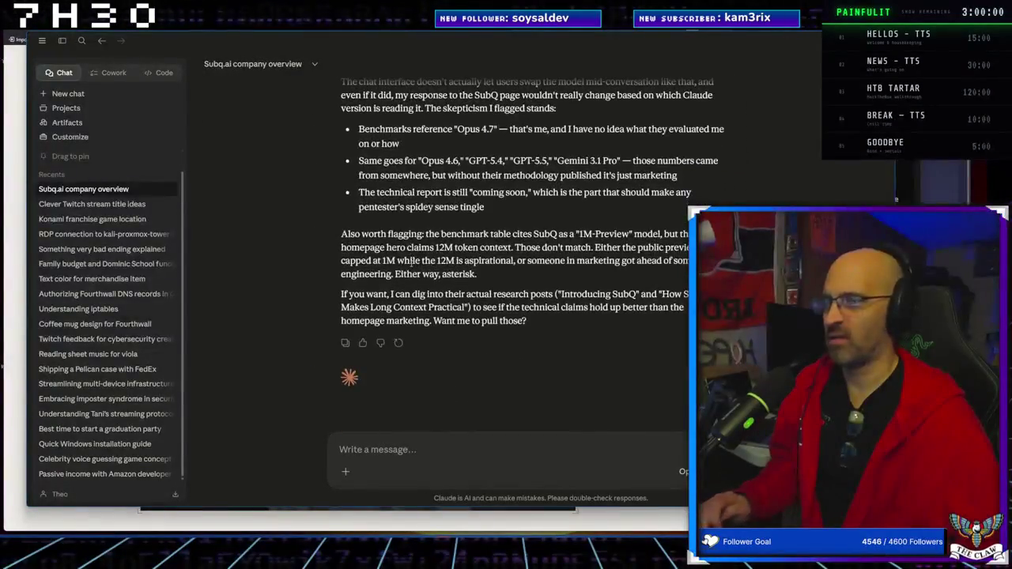
pyautogui.click(663, 39)
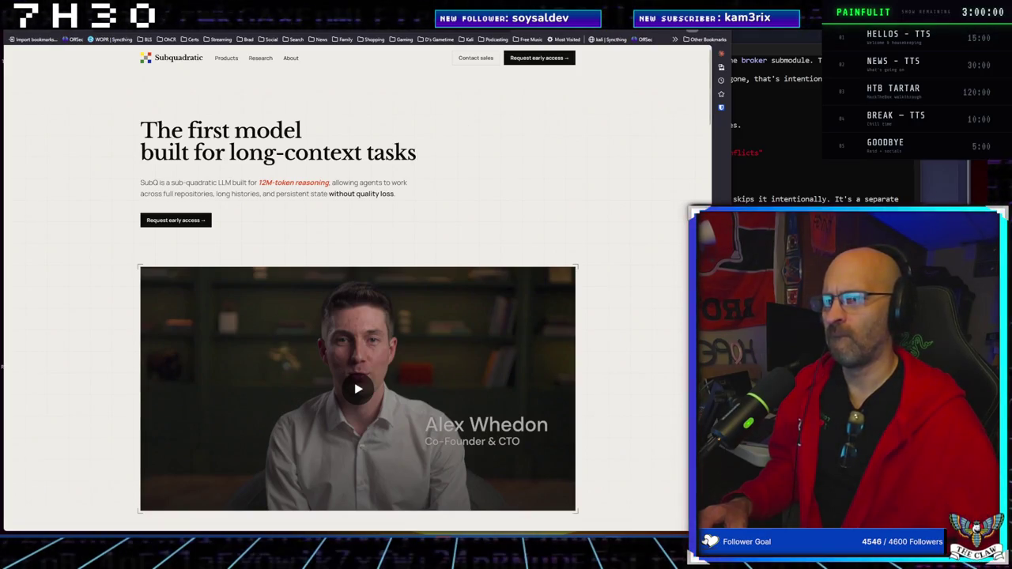
# Return to the Firefox window and bring up the PAINFULIT show control tab
pyautogui.moveTo(506, 545)
pyautogui.moveTo(437, 526)
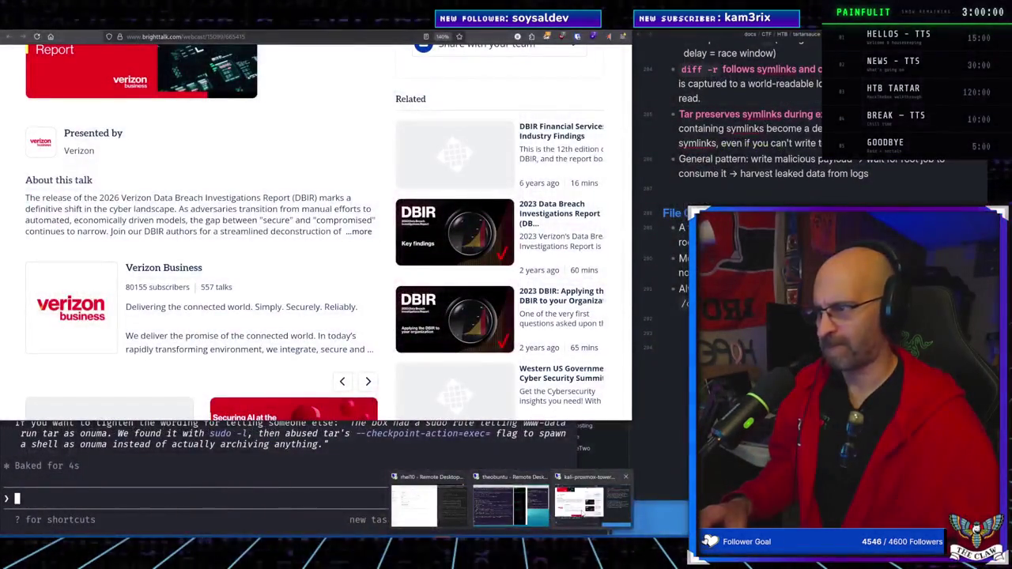
pyautogui.click(591, 503)
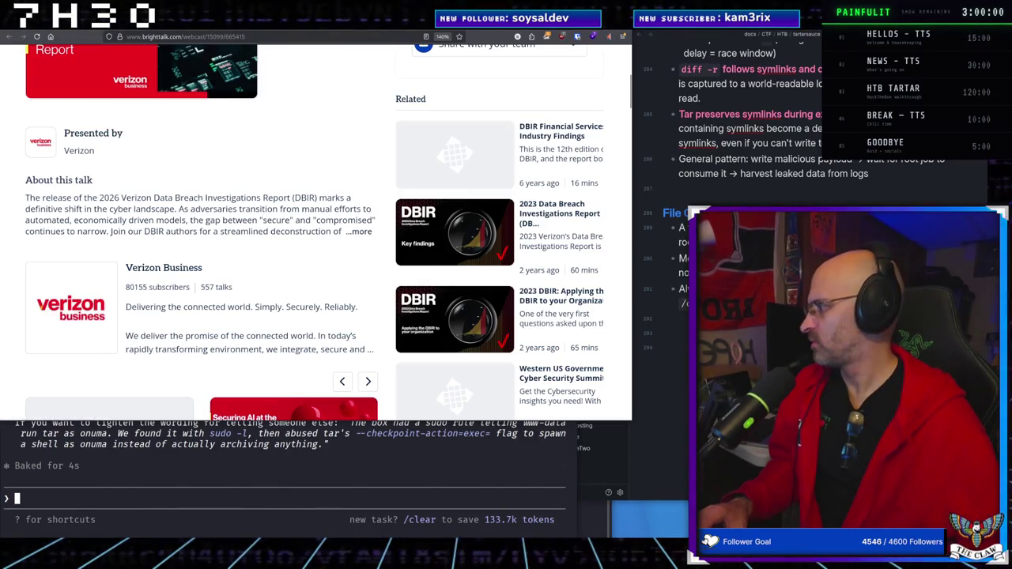
pyautogui.hotkey('alt', 'Tab')
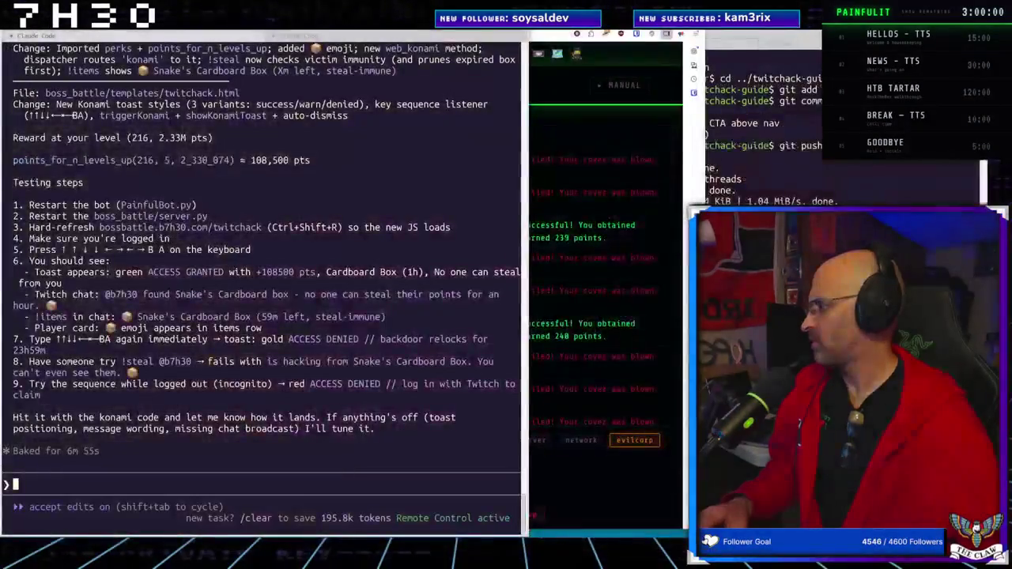
pyautogui.click(610, 65)
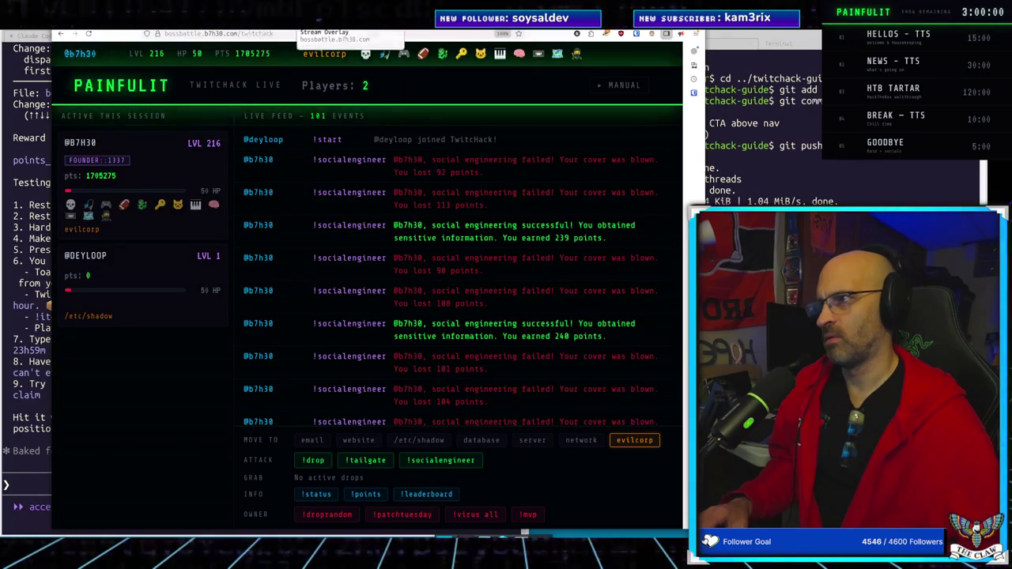
pyautogui.hotkey('ctrl', 'Tab')
pyautogui.hotkey('ctrl', 'Tab')
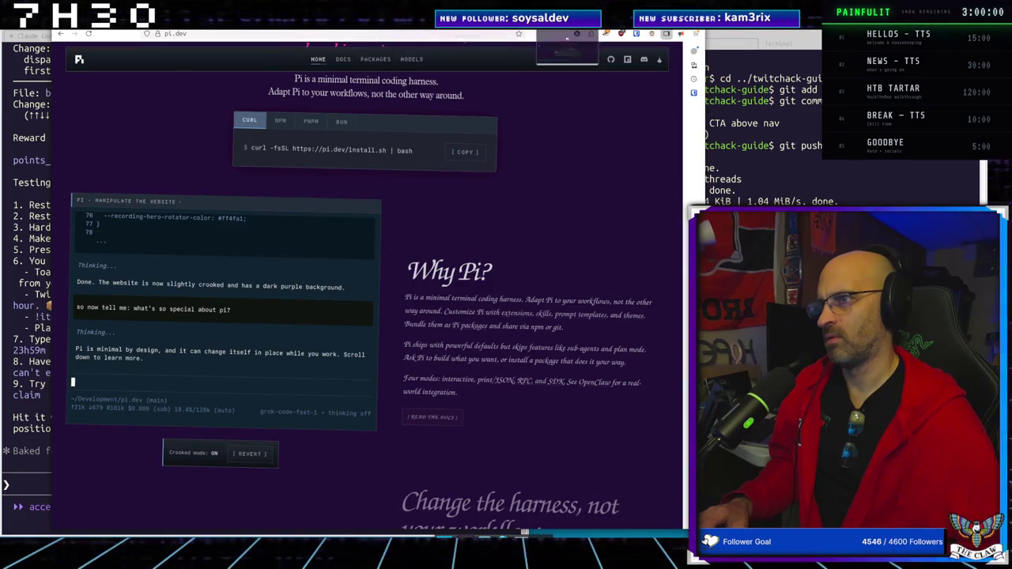
pyautogui.hotkey('ctrl', 'l')
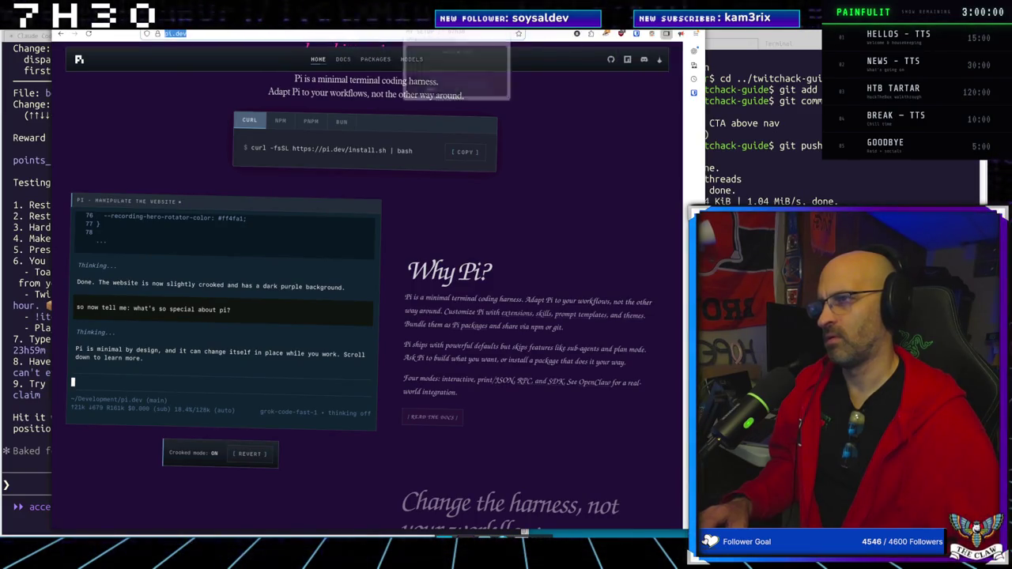
pyautogui.click(403, 32)
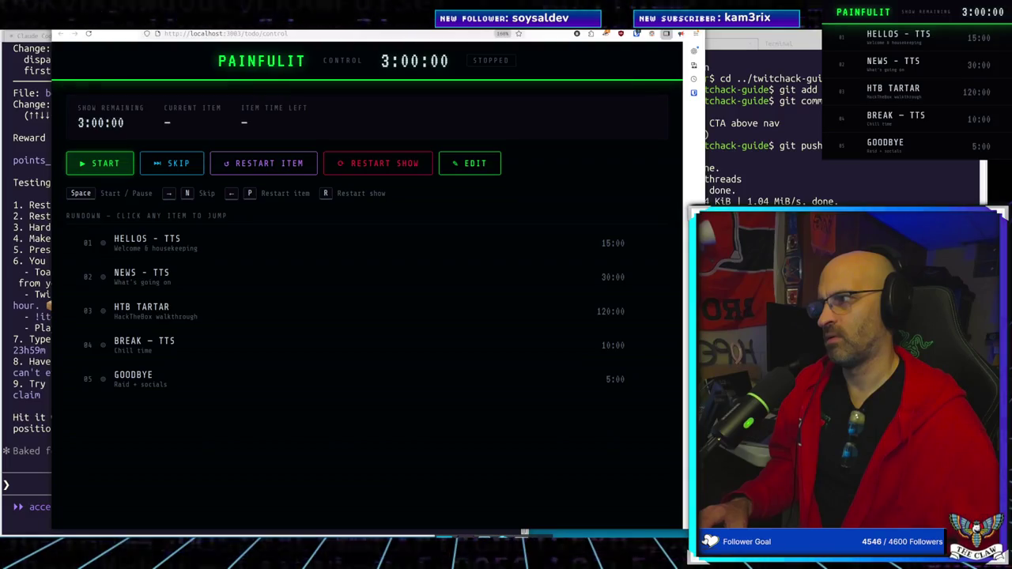
# Start the PAINFULIT show and jump ahead to the NEWS - TTS item, confirming the jump
pyautogui.click(103, 164)
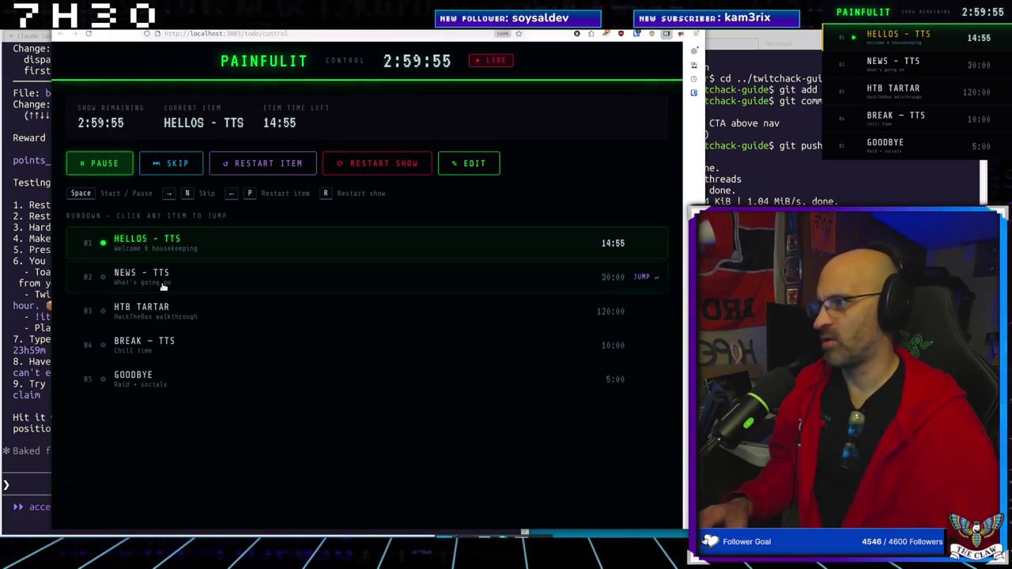
pyautogui.click(644, 278)
pyautogui.click(441, 300)
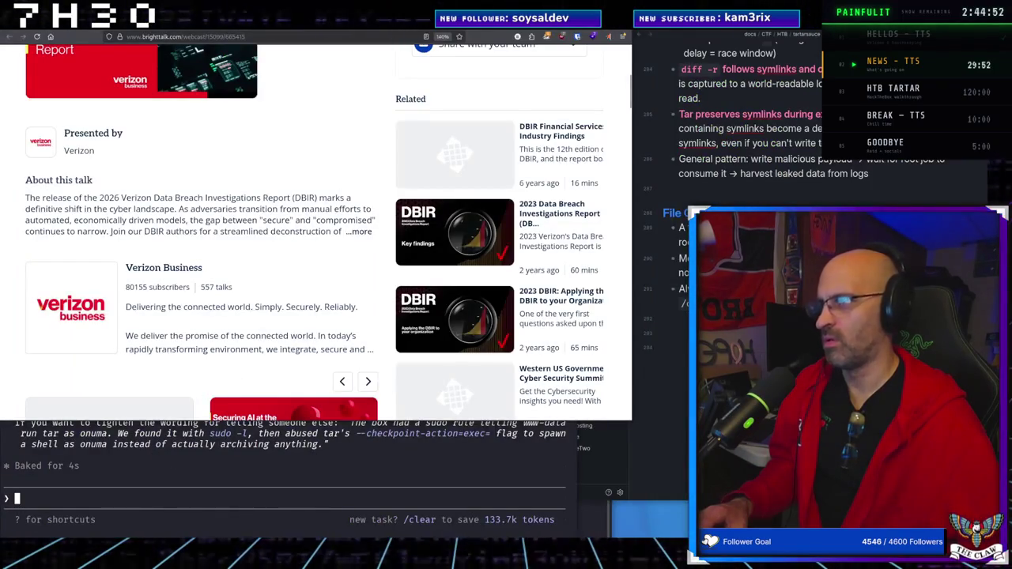
# Switch from the Verizon 2026 DBIR tab to The Hacker News article on Q1 2025 exploited CVEs
pyautogui.click(546, 30)
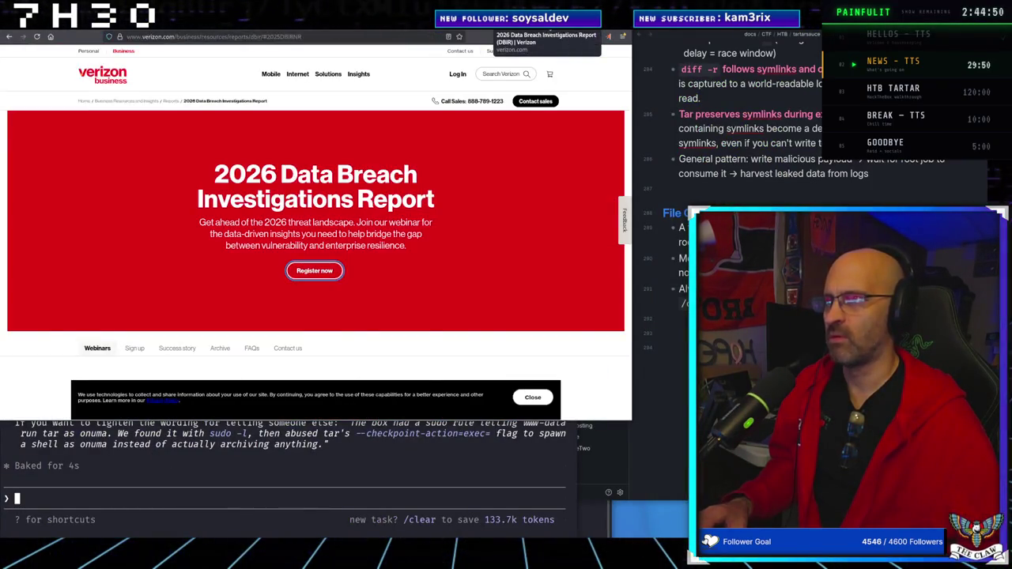
pyautogui.click(545, 32)
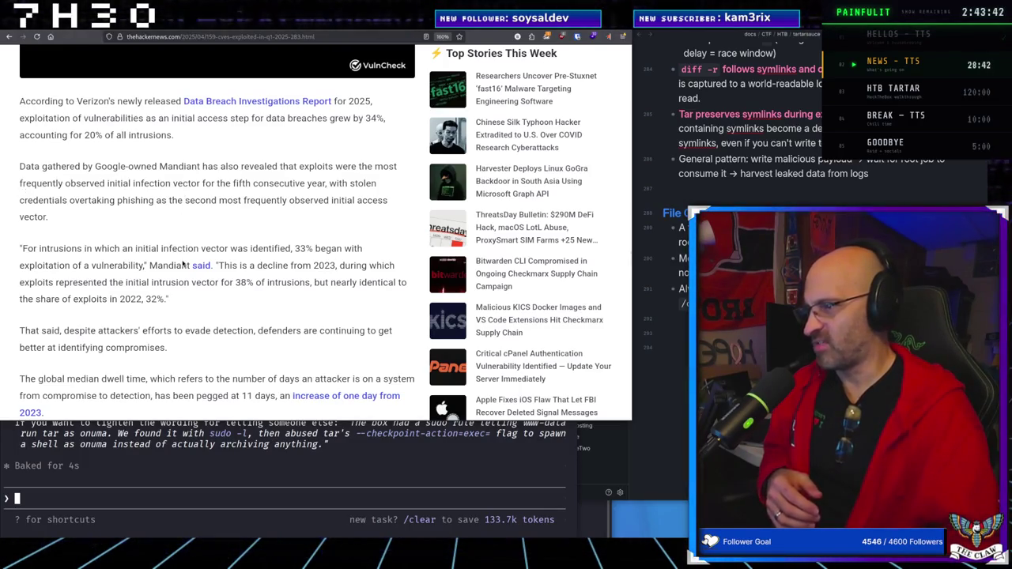
pyautogui.scroll(-5, 182, 263)
pyautogui.scroll(2, 183, 262)
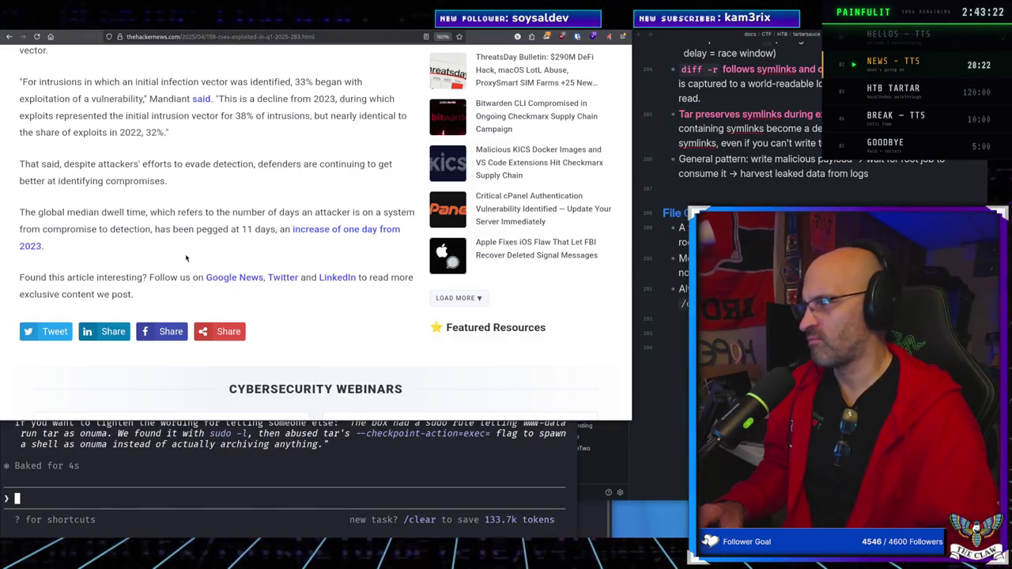
pyautogui.scroll(15, 187, 258)
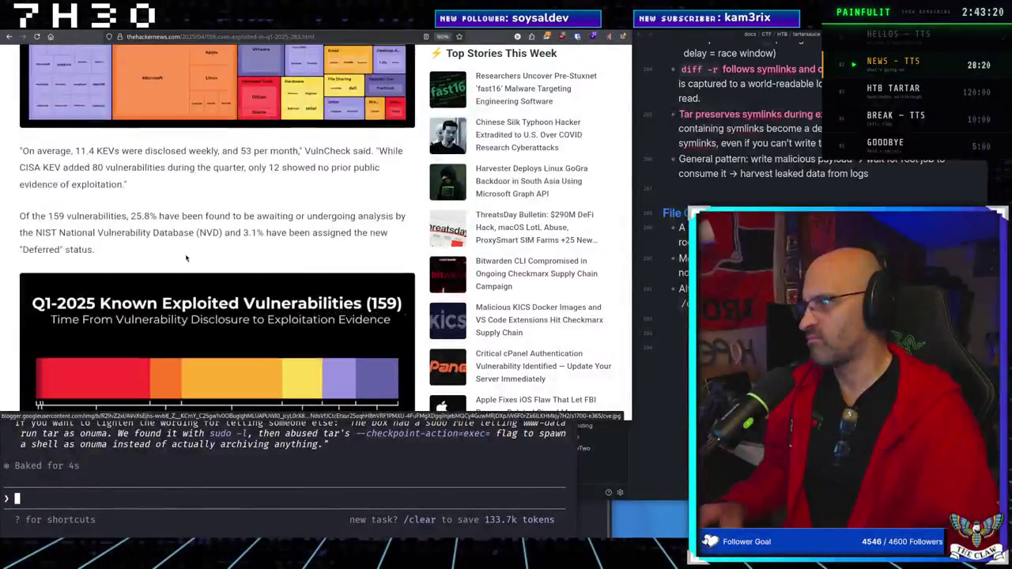
pyautogui.scroll(10, 187, 258)
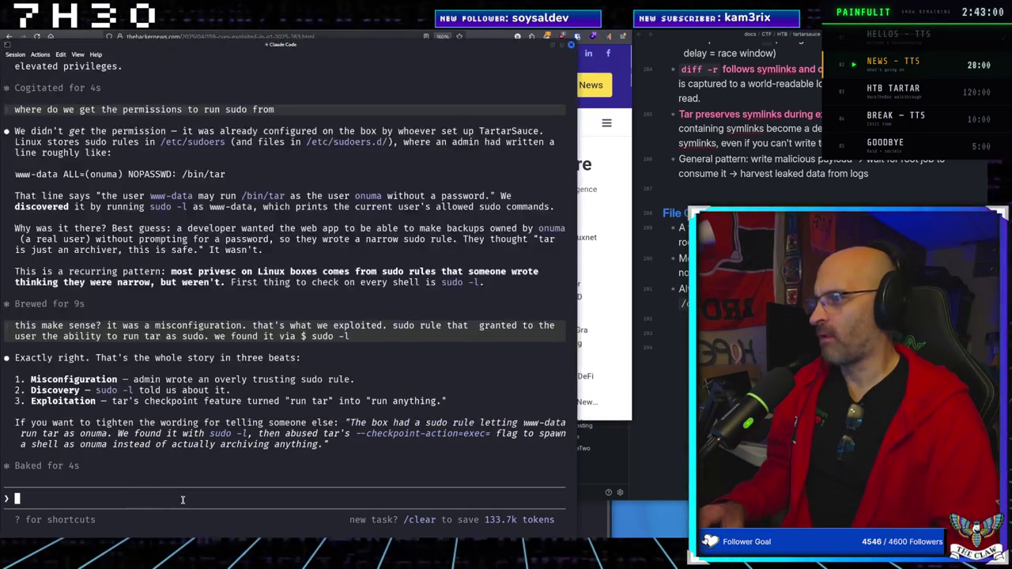
# Scroll Claude Code's walkthrough up past Sanity Checks and Step 4 to Step 3's tar -zcvf packing
pyautogui.click(174, 459)
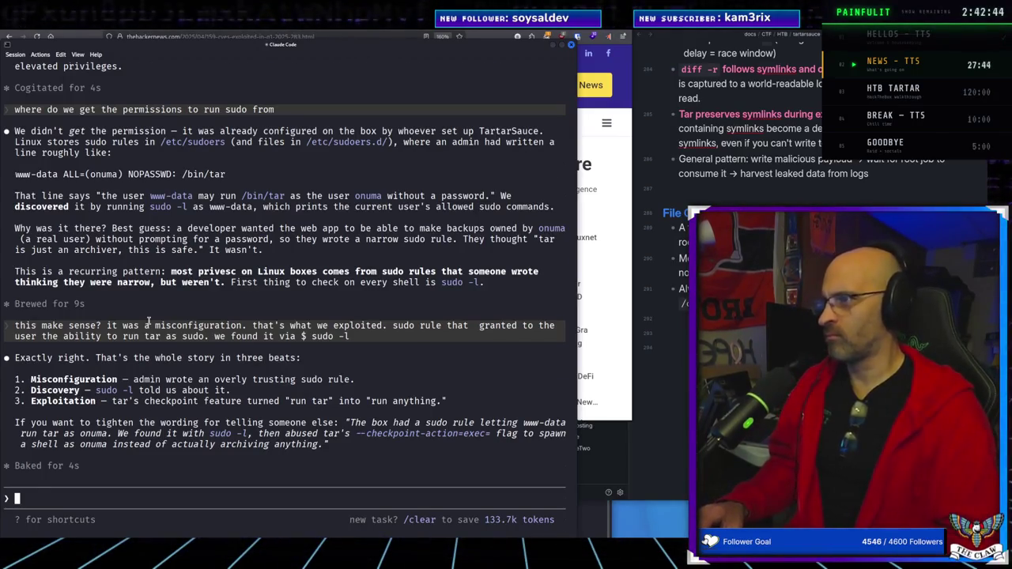
pyautogui.scroll(5, 148, 321)
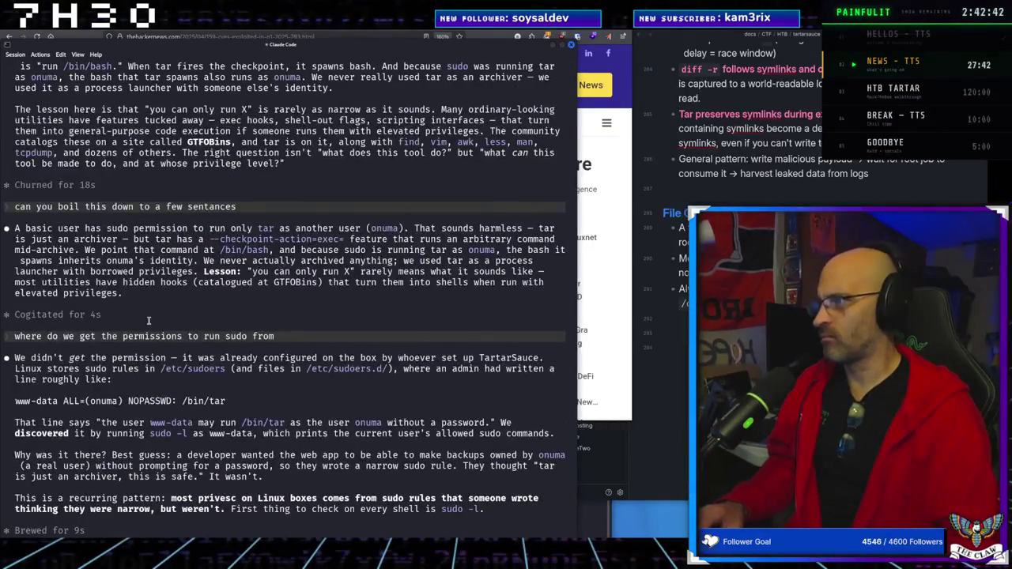
pyautogui.scroll(10, 147, 320)
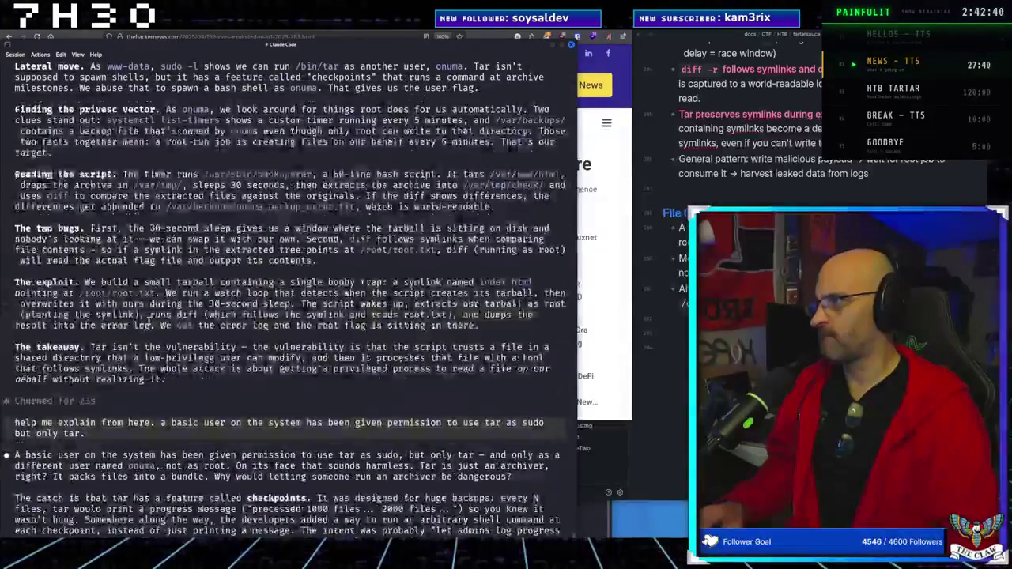
pyautogui.scroll(8, 148, 320)
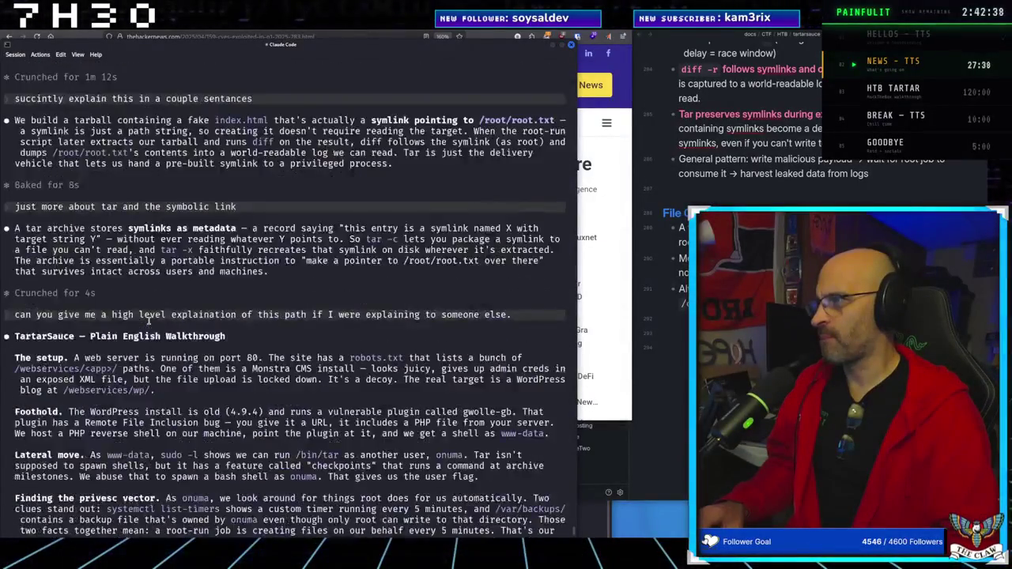
pyautogui.scroll(6, 147, 320)
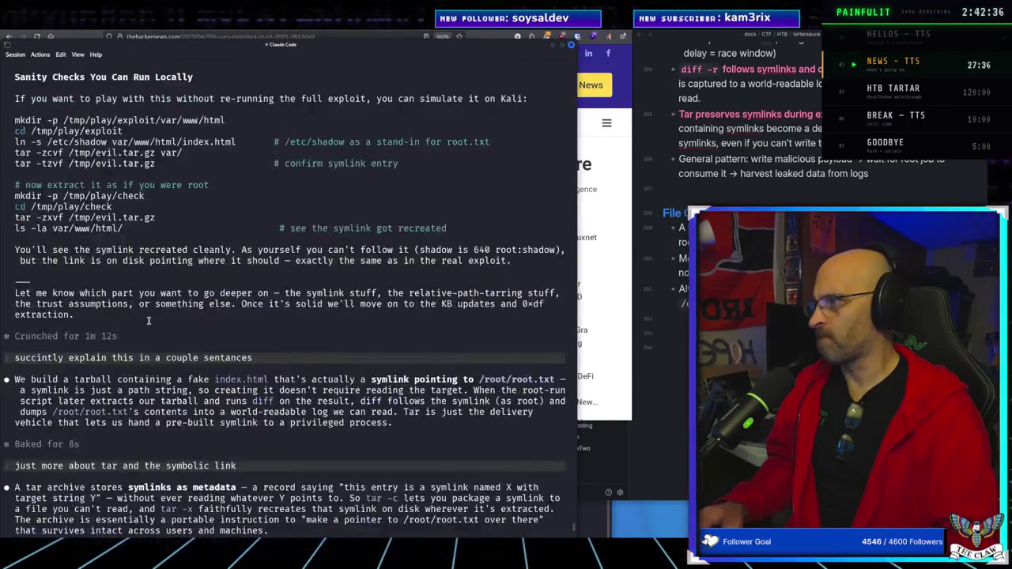
pyautogui.scroll(7, 147, 320)
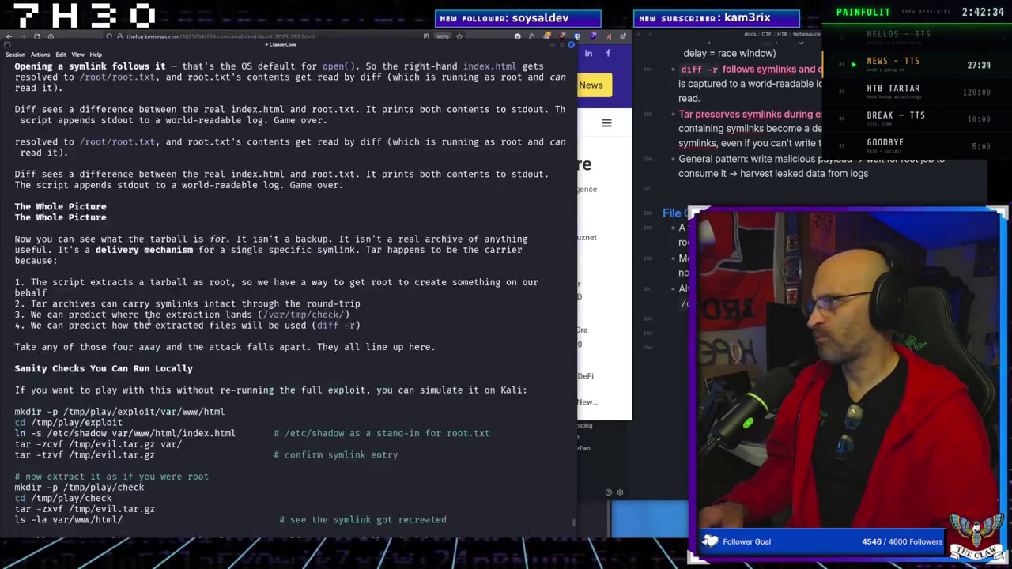
pyautogui.scroll(8, 147, 320)
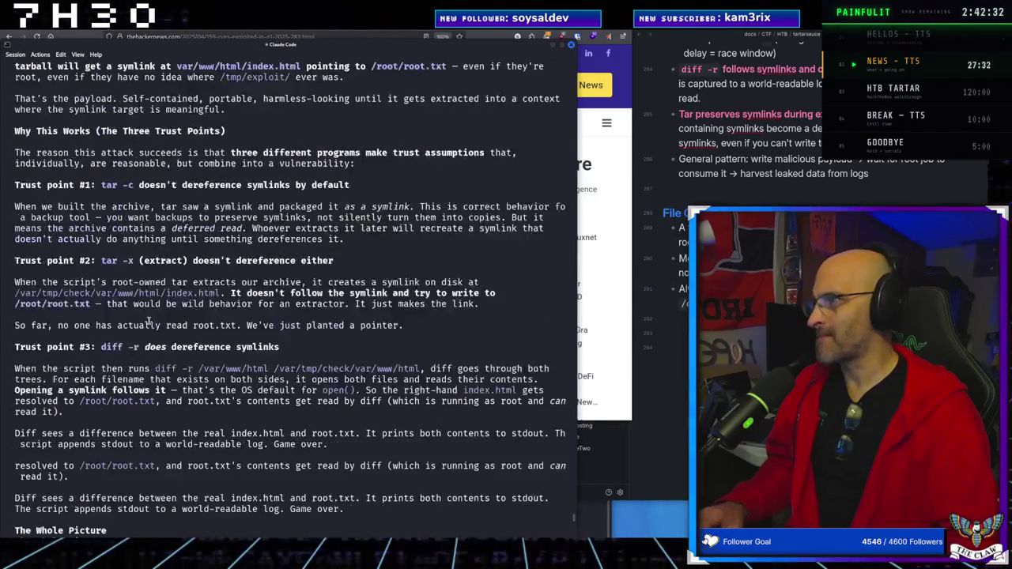
pyautogui.scroll(5, 148, 320)
pyautogui.scroll(6, 140, 318)
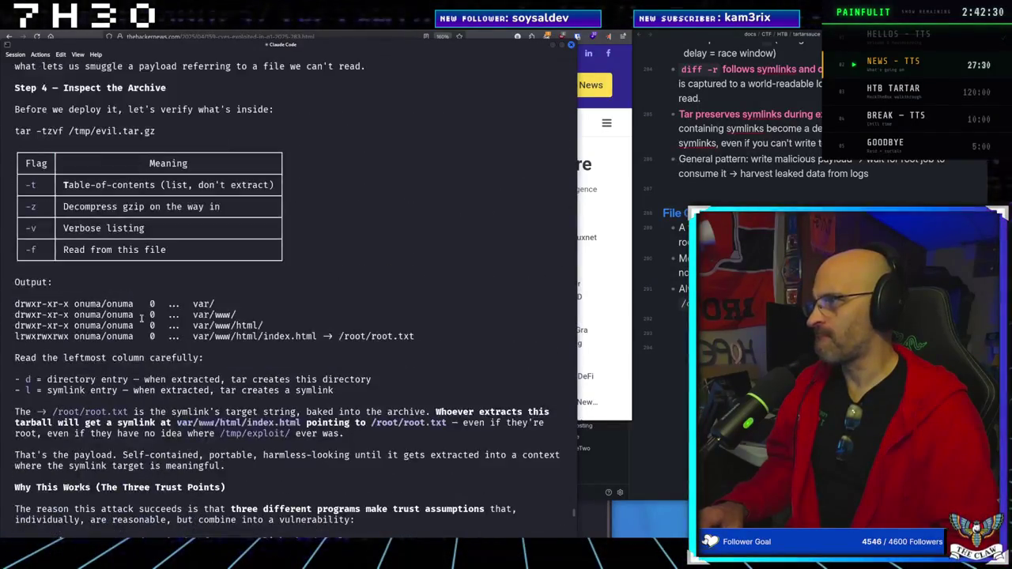
pyautogui.scroll(6, 140, 318)
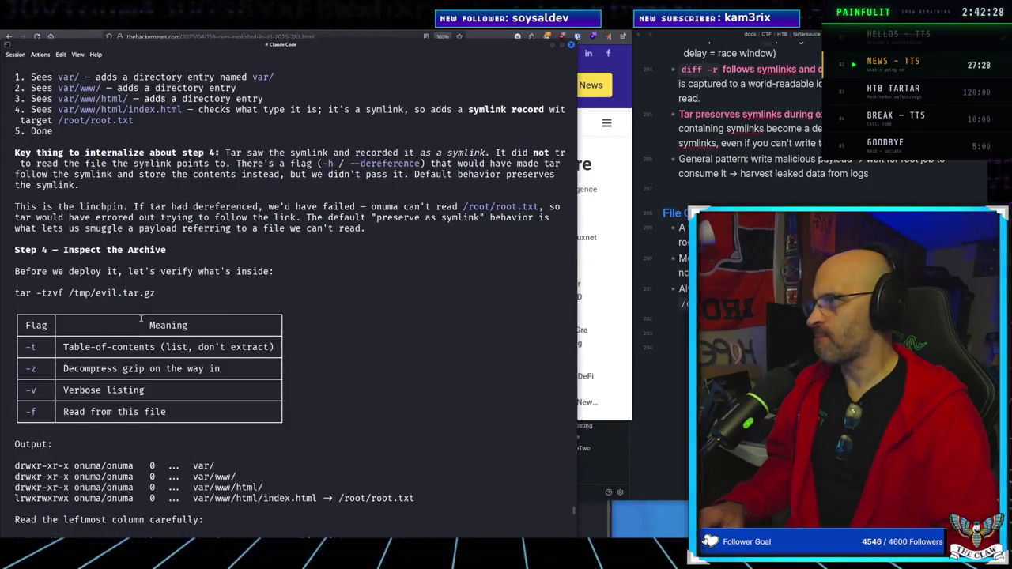
pyautogui.scroll(4, 140, 318)
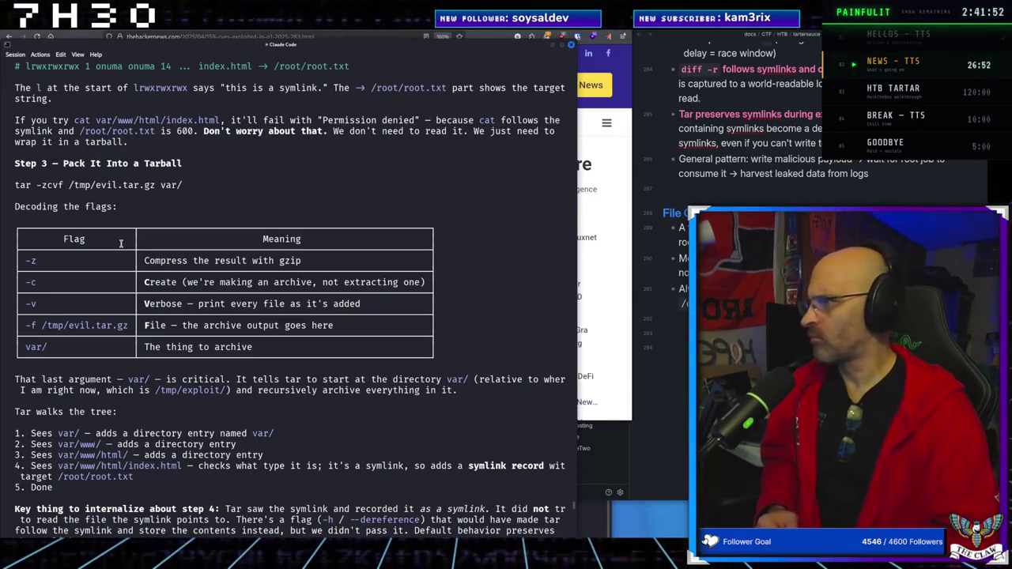
# Skim back and forth through Steps 1–4 and the trust points in Claude Code's explanation
pyautogui.scroll(2, 192, 245)
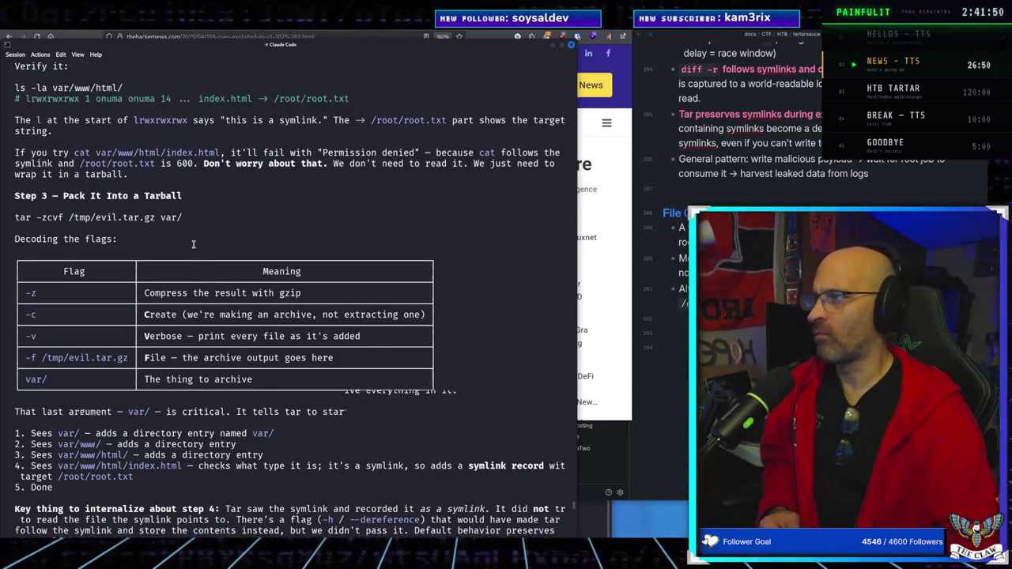
pyautogui.scroll(3, 193, 246)
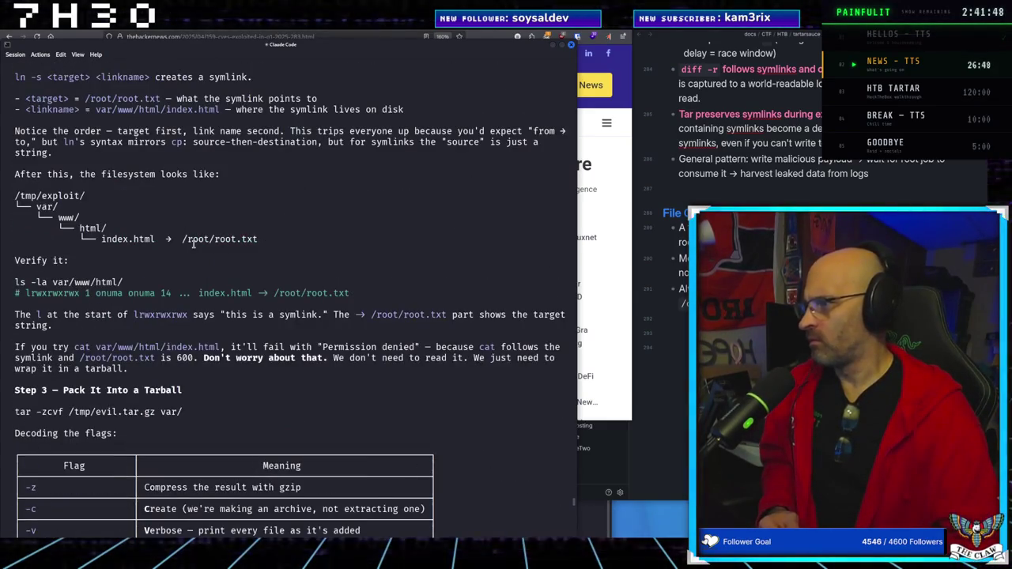
pyautogui.scroll(-3, 193, 245)
pyautogui.scroll(9, 193, 245)
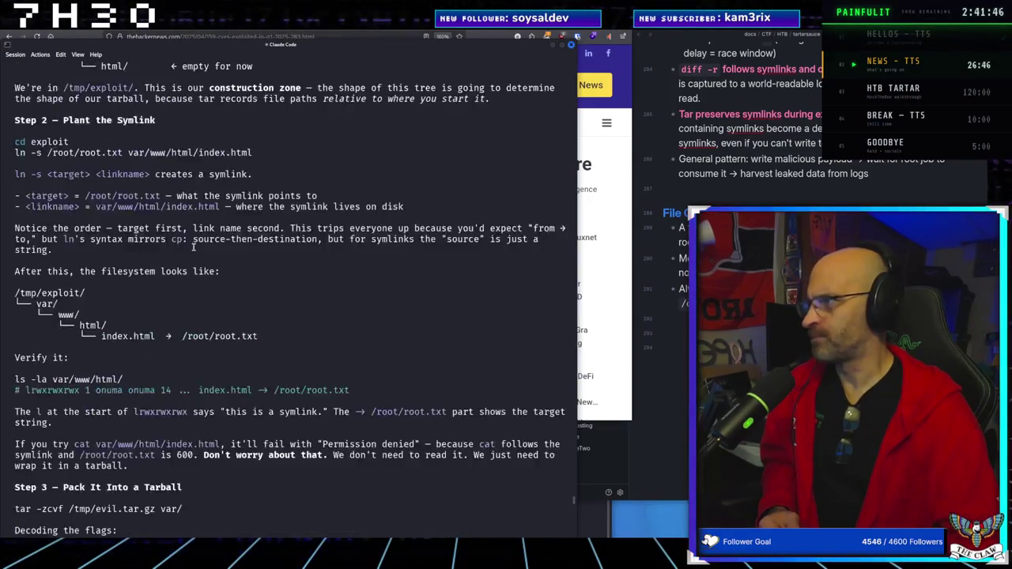
pyautogui.scroll(13, 193, 248)
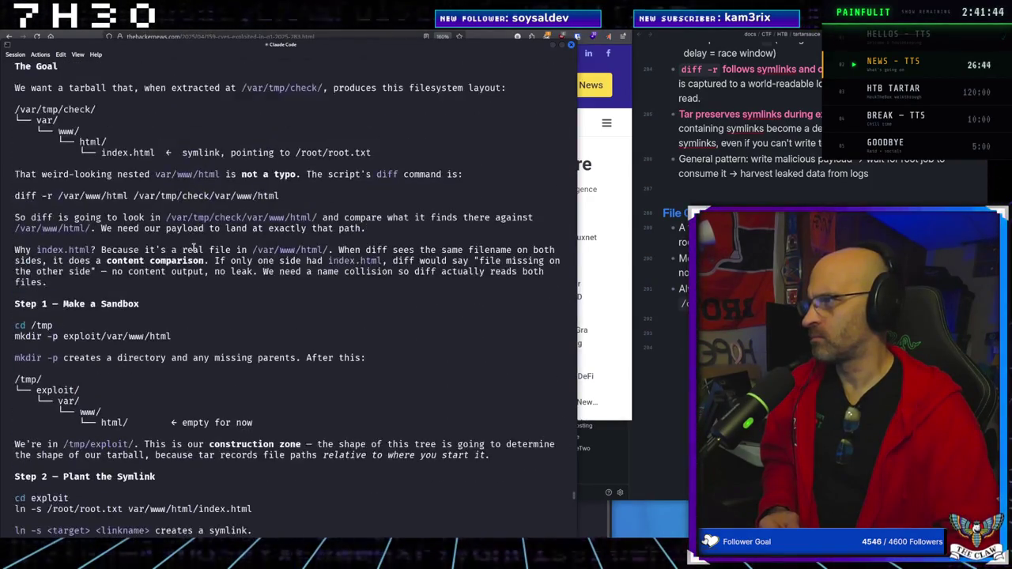
pyautogui.scroll(9, 193, 247)
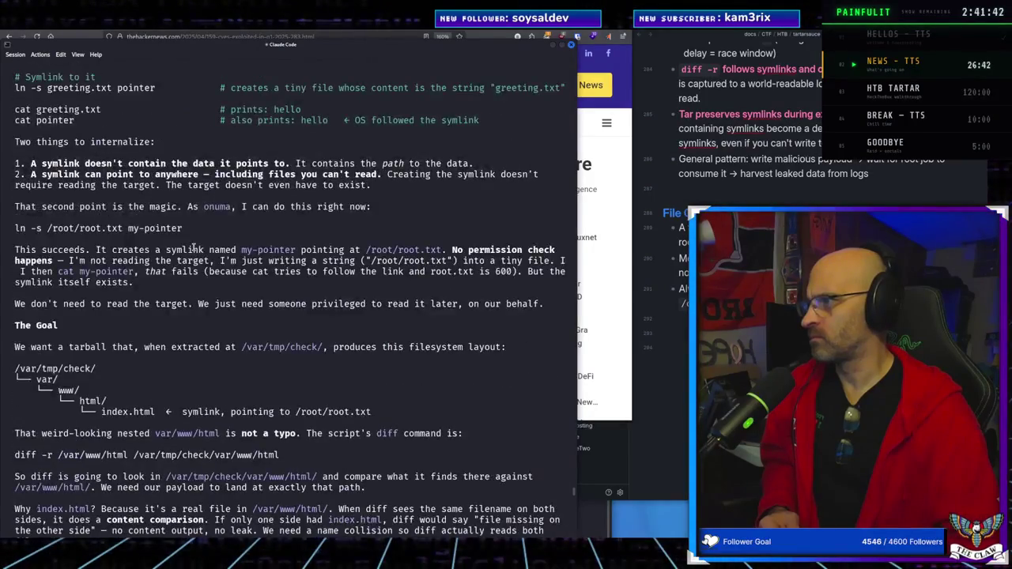
pyautogui.scroll(5, 192, 247)
pyautogui.scroll(-9, 192, 245)
pyautogui.scroll(-20, 193, 244)
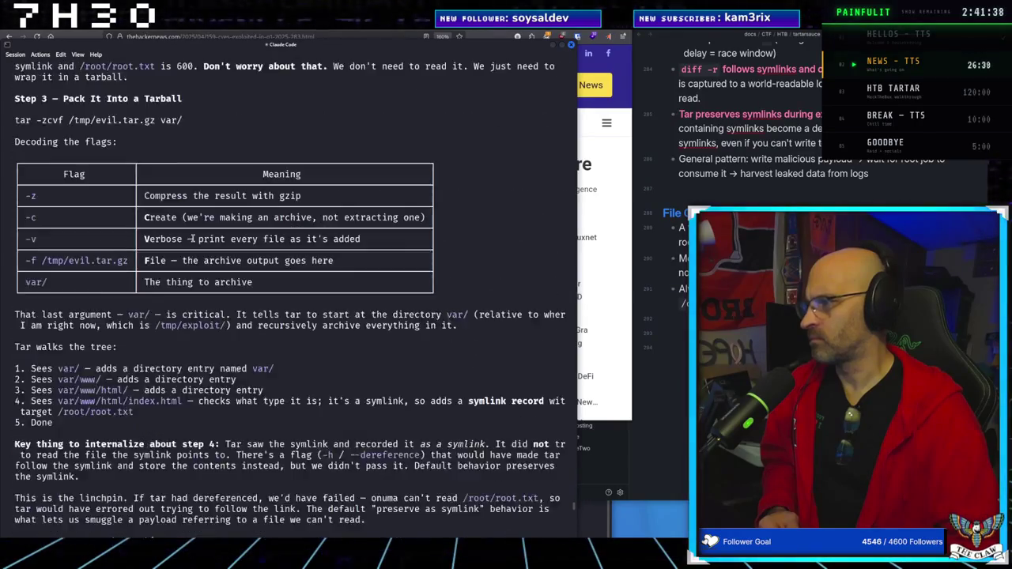
pyautogui.scroll(-20, 193, 238)
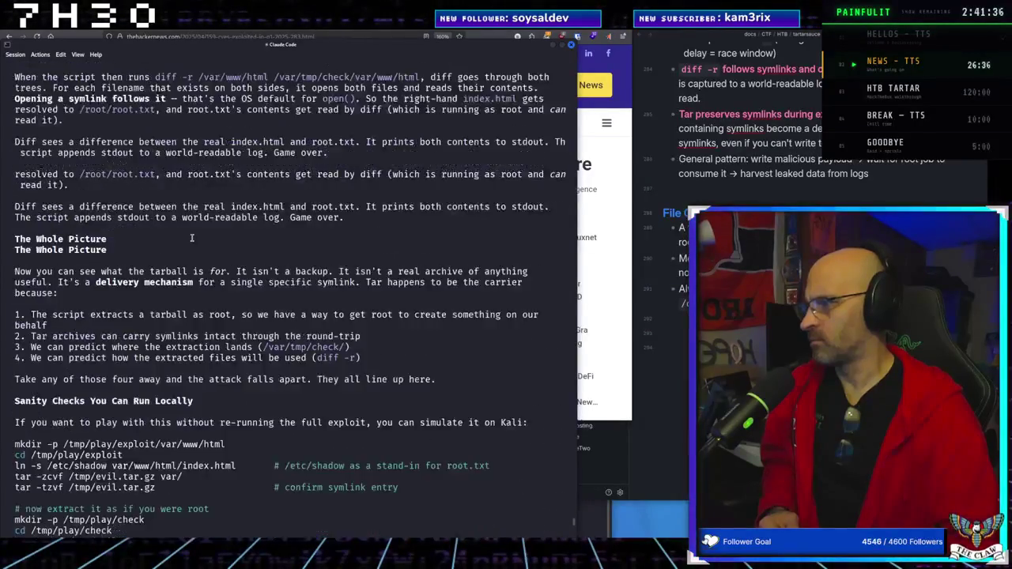
pyautogui.scroll(-5, 191, 237)
# Scroll up to the 'What's a Symlink, Really?' primer with the greeting.txt example
pyautogui.scroll(15, 192, 237)
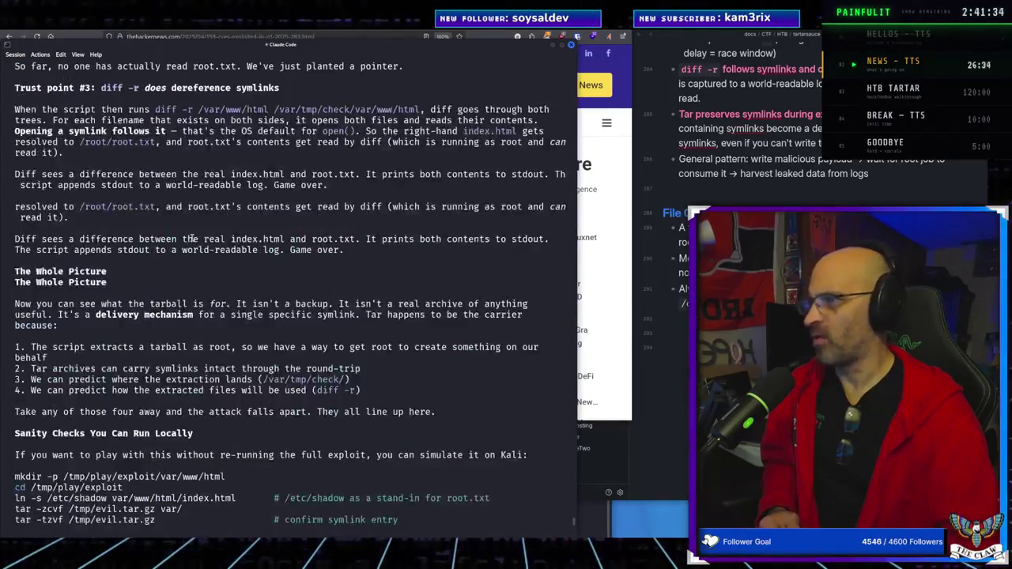
pyautogui.scroll(20, 191, 237)
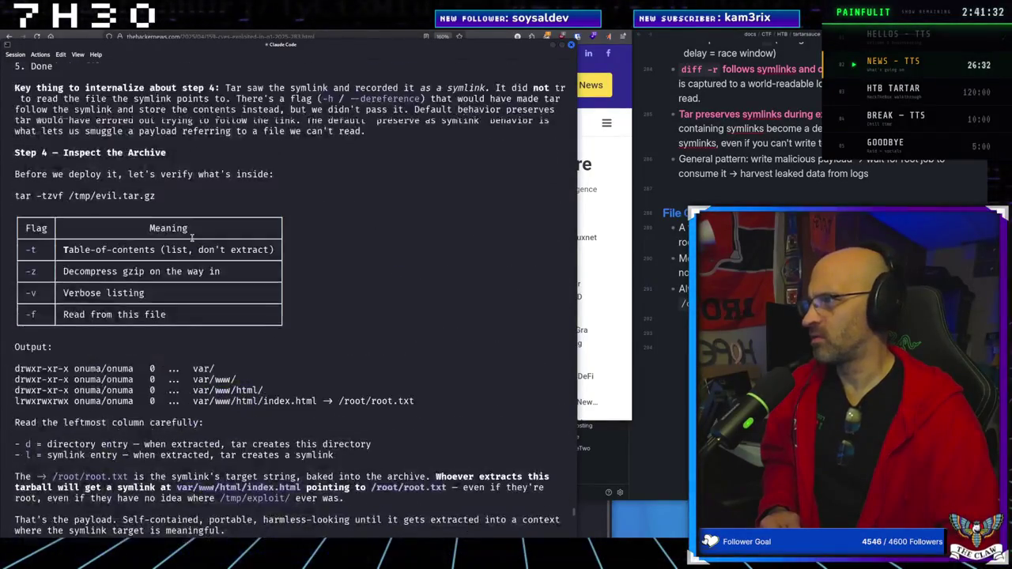
pyautogui.scroll(20, 191, 237)
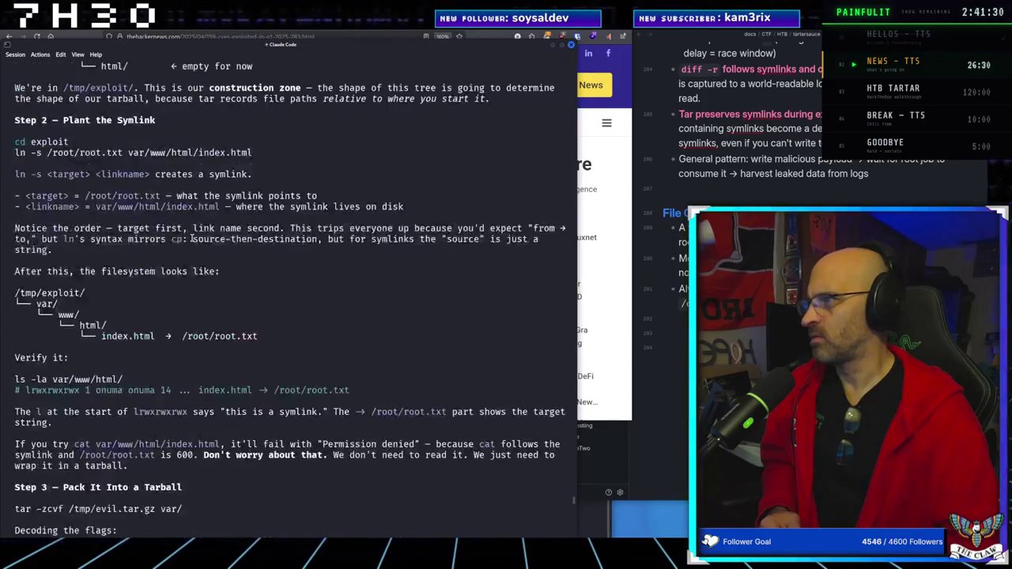
pyautogui.scroll(20, 191, 237)
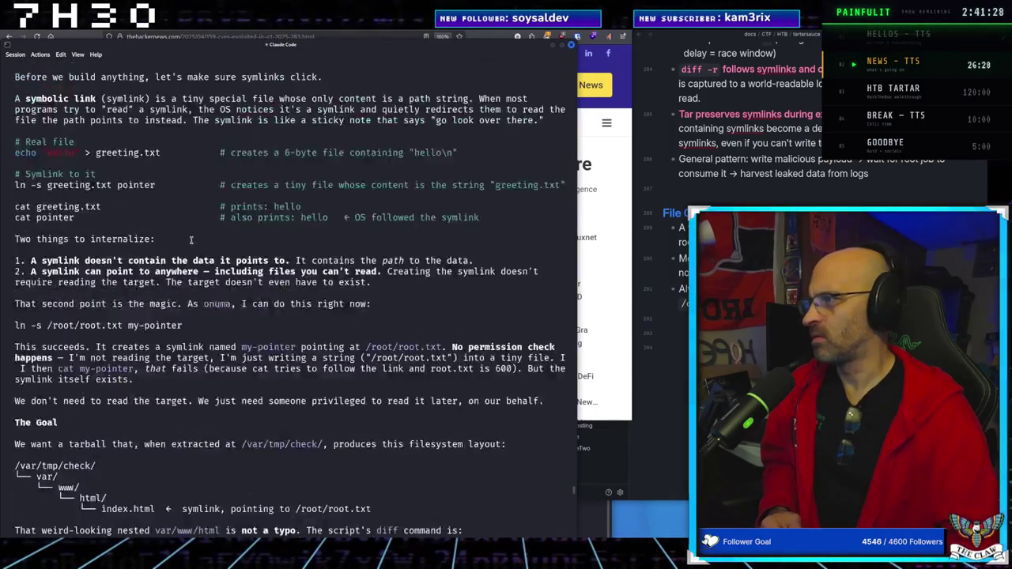
pyautogui.scroll(10, 190, 239)
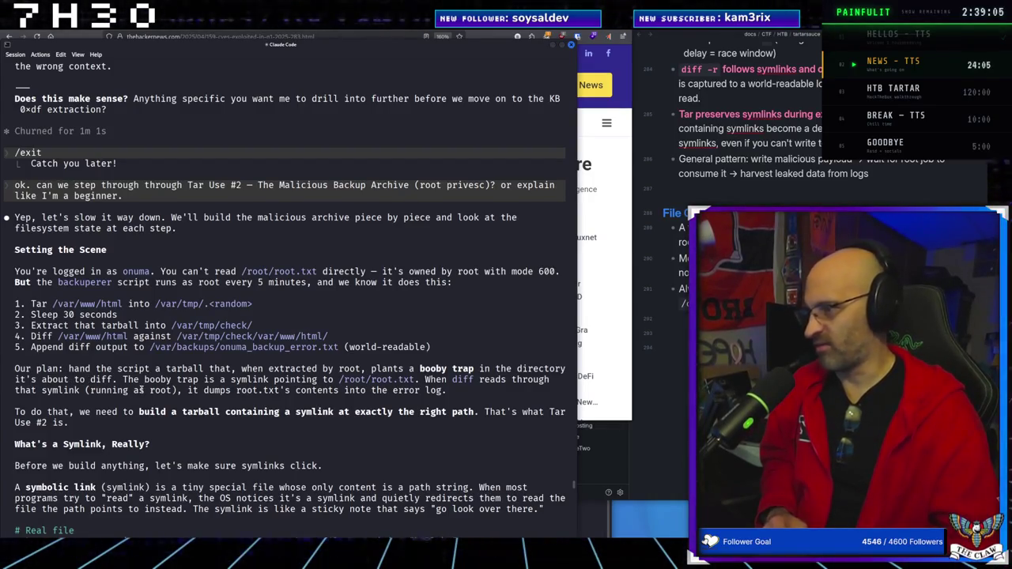
# Read down from 'Setting the Scene' through the greeting.txt example to 'Two things to internalize'
pyautogui.scroll(-1, 237, 378)
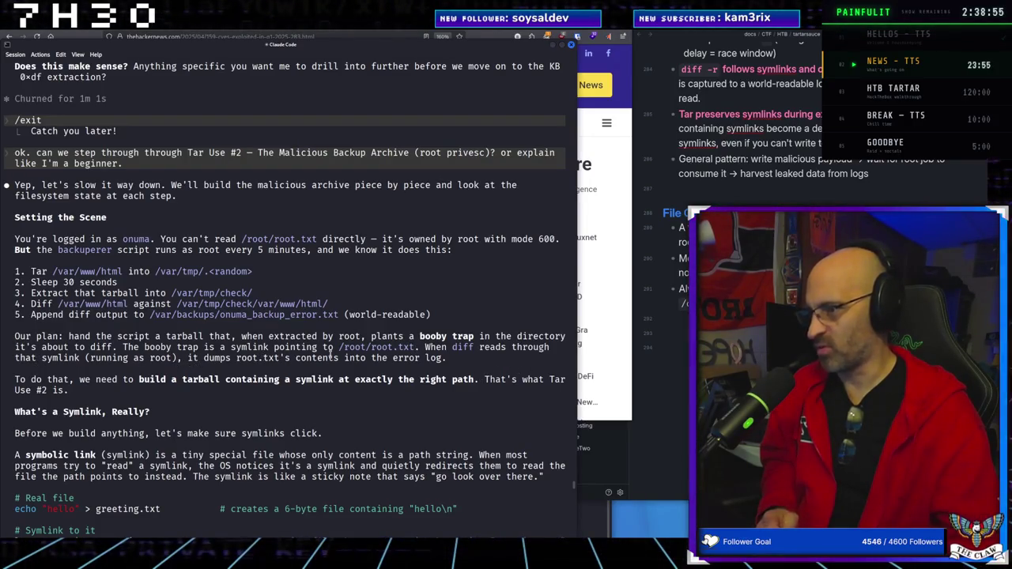
pyautogui.scroll(-2, 98, 399)
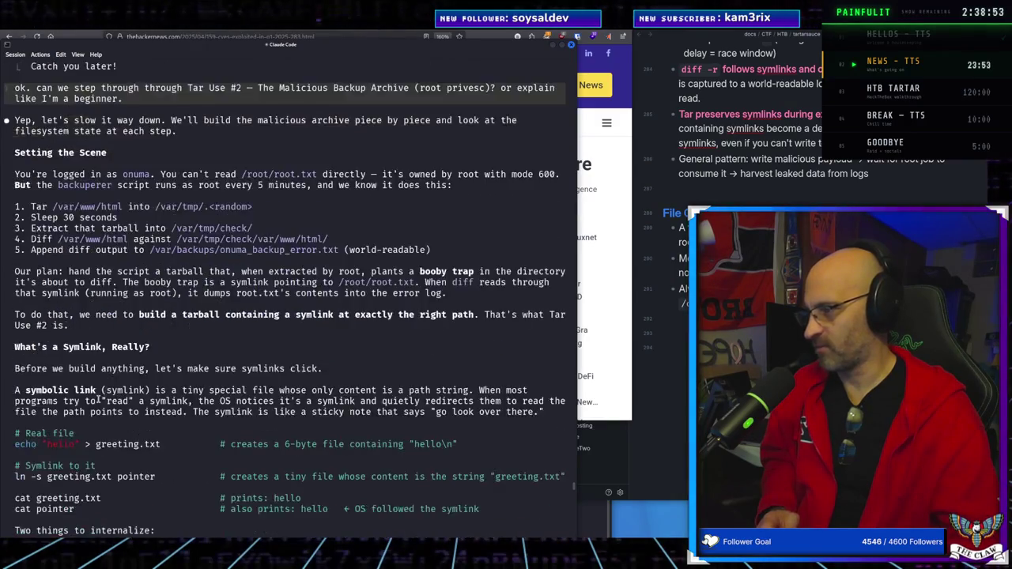
pyautogui.scroll(-1, 98, 399)
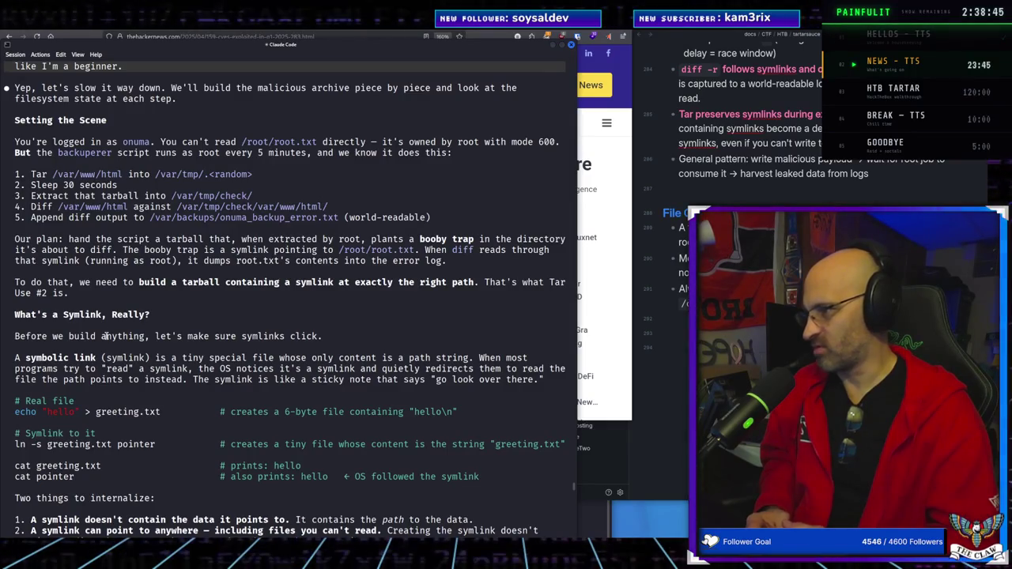
pyautogui.scroll(-2, 169, 391)
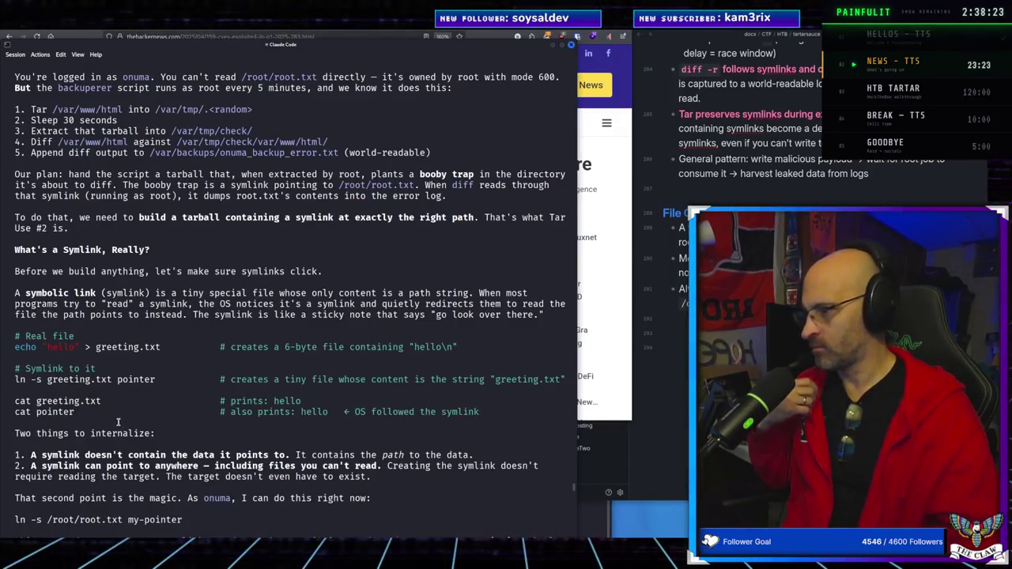
# Read on to Step 1's mkdir -p exploit/var/www/html sandbox and the Step 2 heading
pyautogui.scroll(-3, 119, 422)
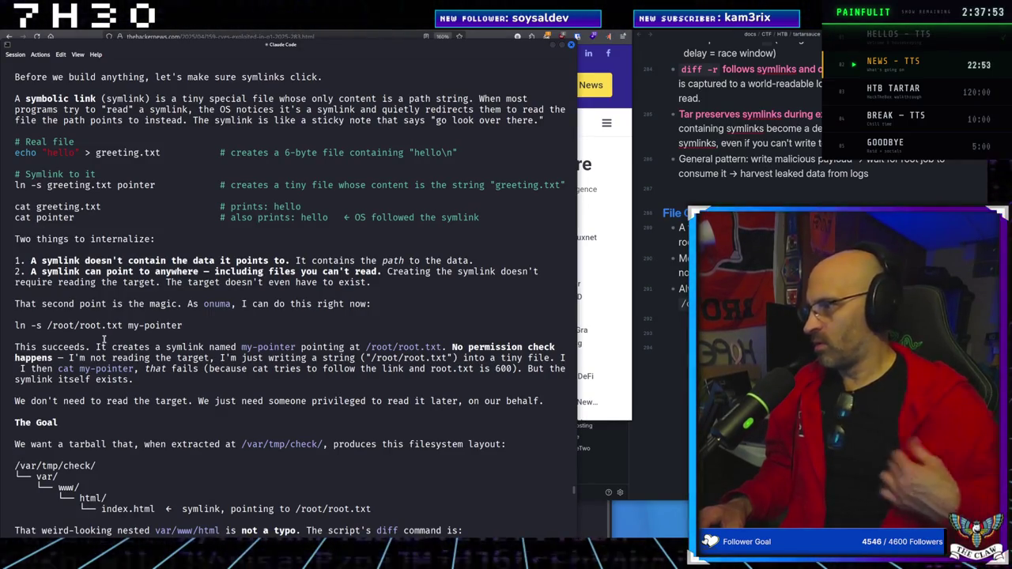
pyautogui.scroll(-2, 100, 343)
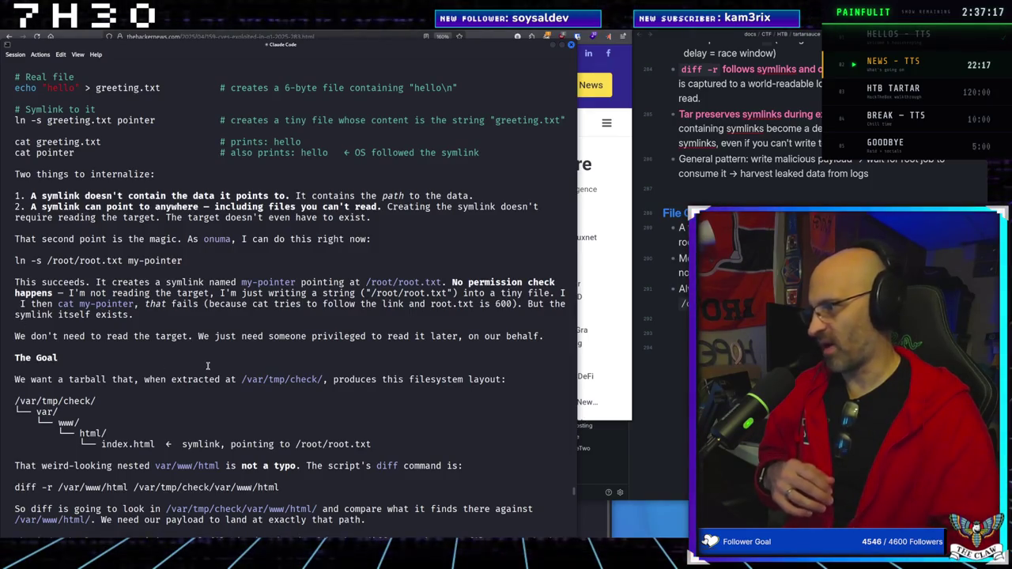
pyautogui.scroll(-5, 208, 365)
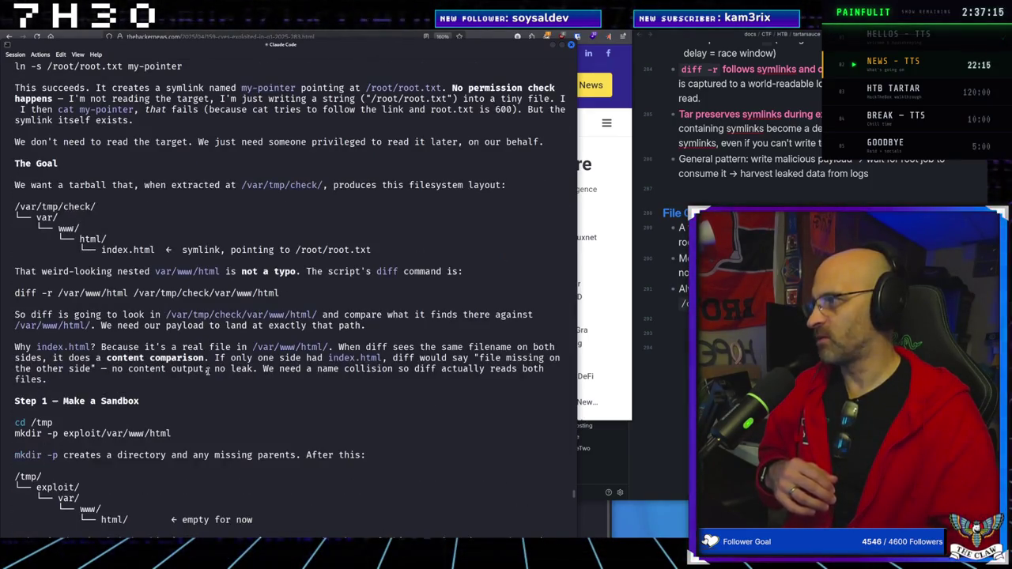
pyautogui.scroll(-1, 207, 370)
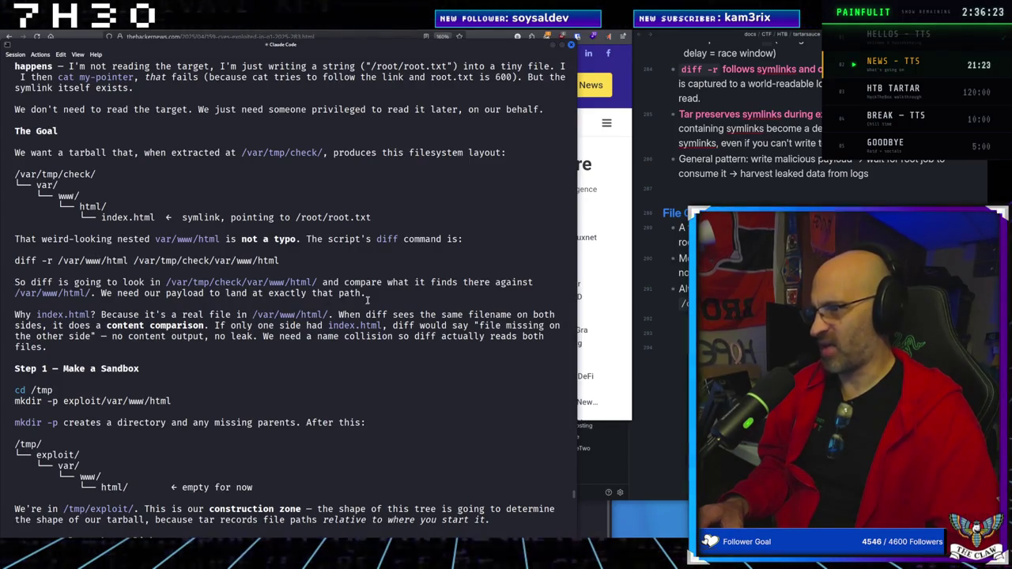
pyautogui.scroll(-1, 52, 326)
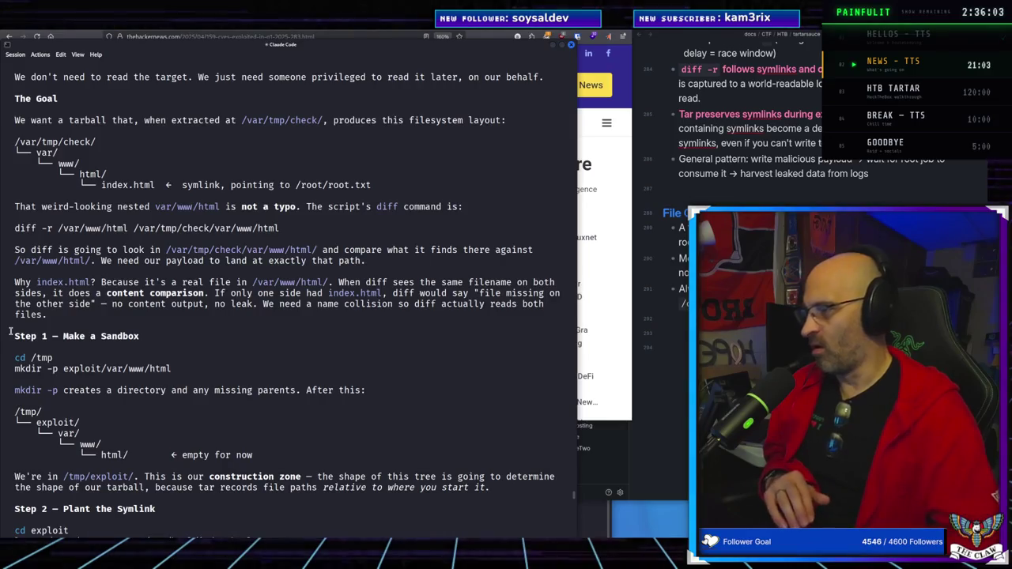
pyautogui.scroll(-2, 50, 347)
# Scroll to Step 2's 'Notice the order' paragraph on ln -s target and link name
pyautogui.scroll(-2, 50, 347)
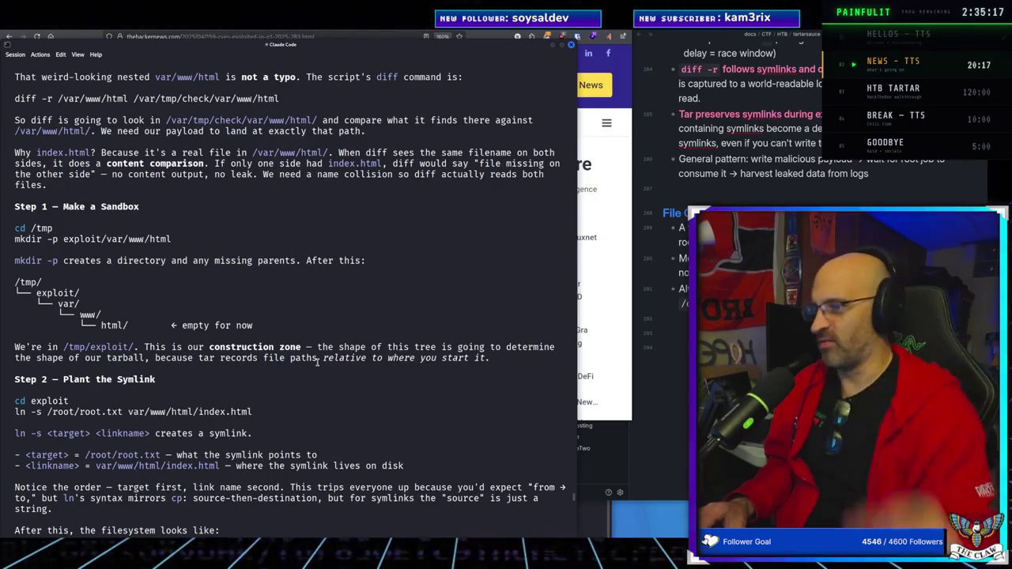
# Finish reading Steps 1 and 2, then return to the Hacker News '159 CVEs Exploited in Q1 2025' article
pyautogui.scroll(-3, 218, 360)
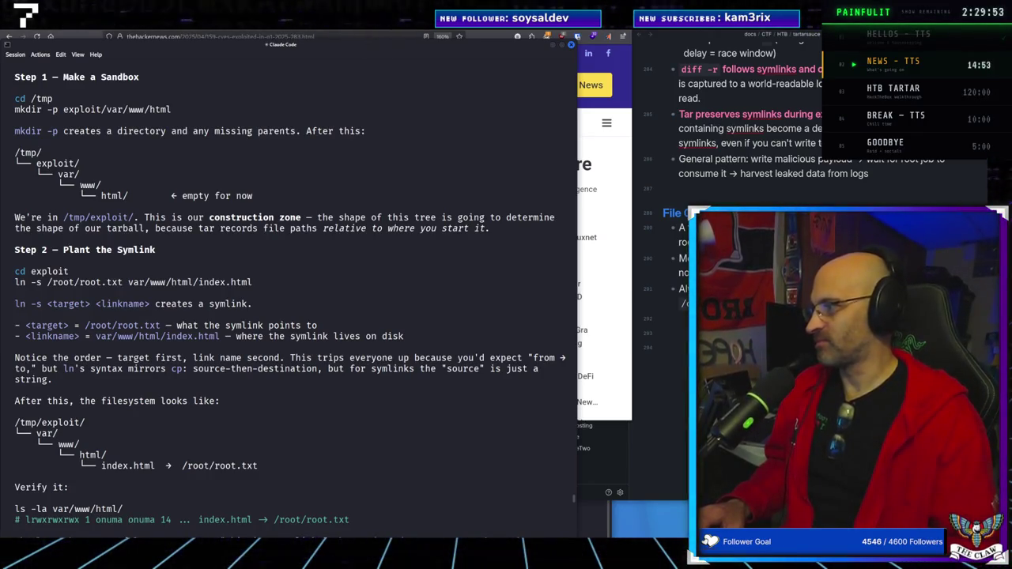
pyautogui.hotkey('alt', 'Tab')
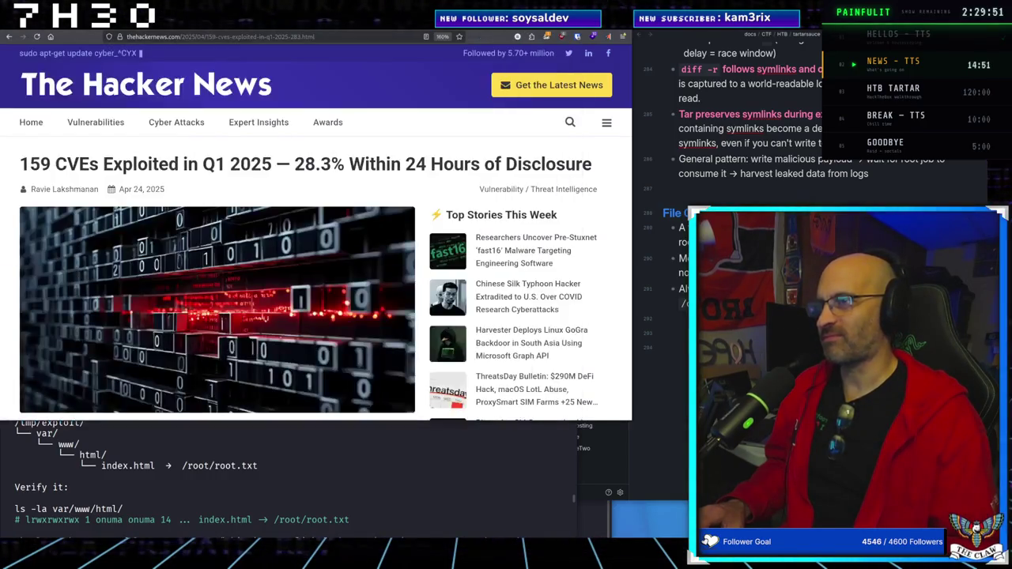
# Open a new Firefox tab and focus its address bar
pyautogui.hotkey('ctrl', 't')
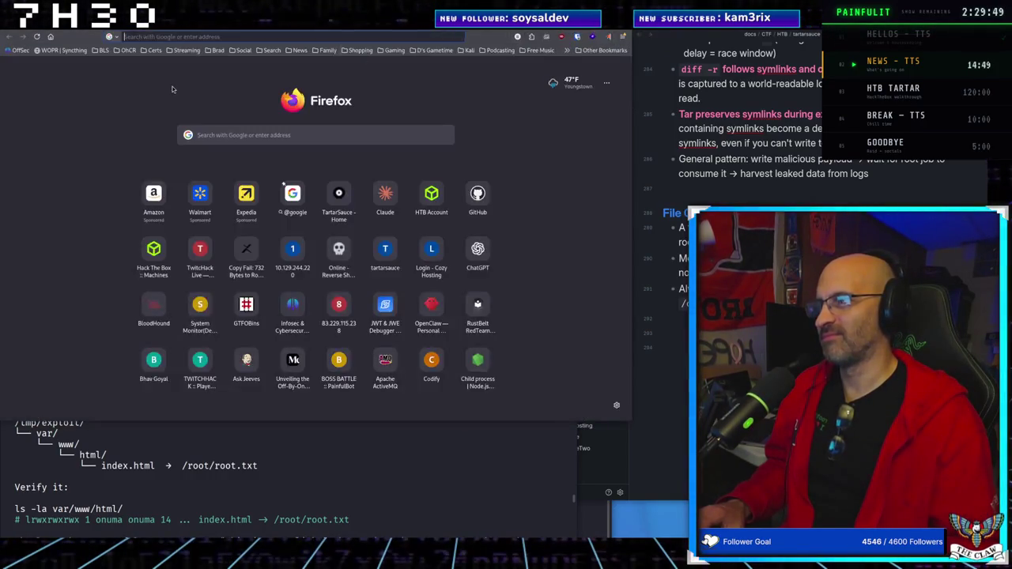
pyautogui.click(150, 36)
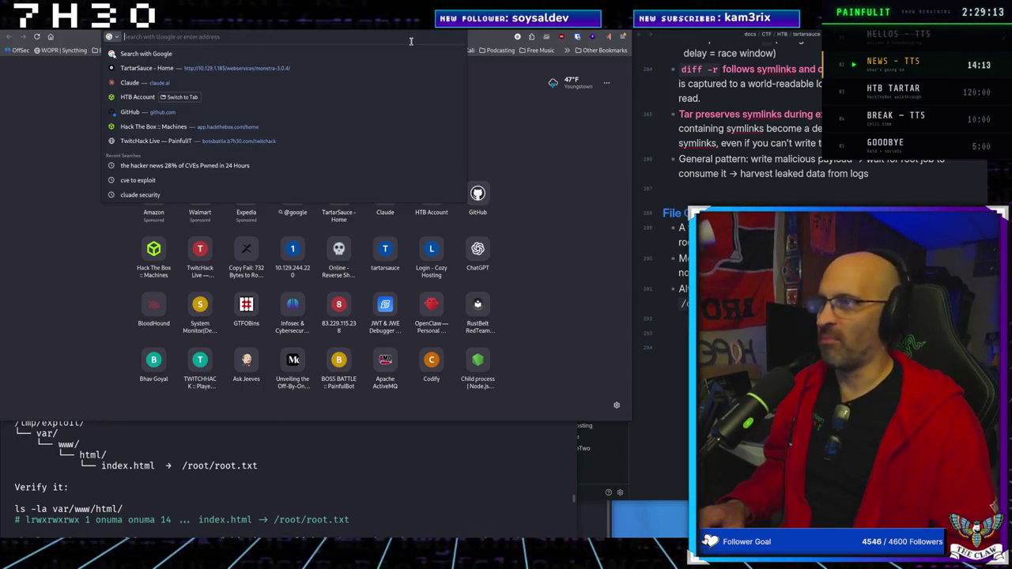
pyautogui.moveTo(223, 31)
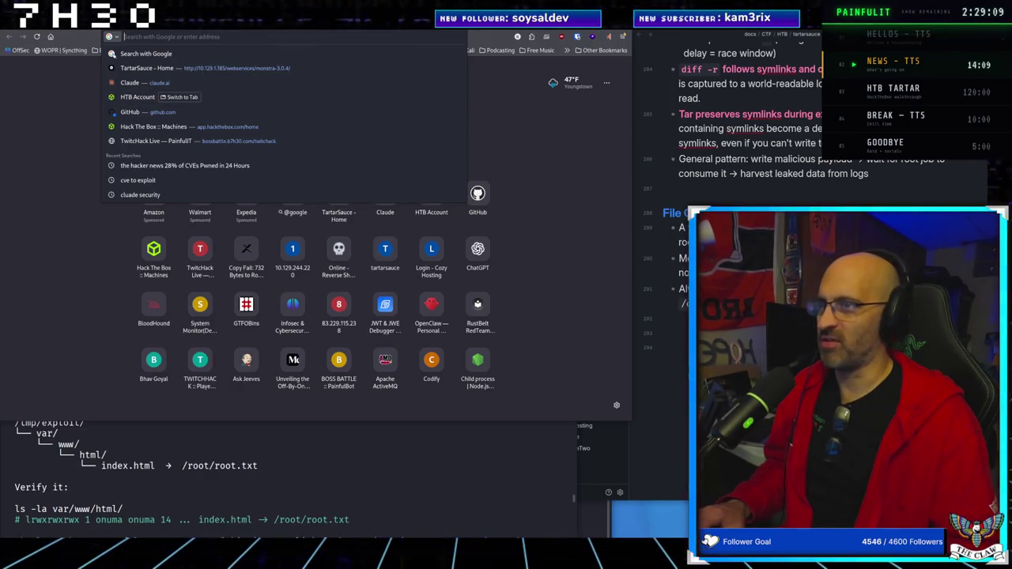
# Switch windows to bring the PAINFULIT remote show-control page back up
pyautogui.hotkey('alt', 'Tab')
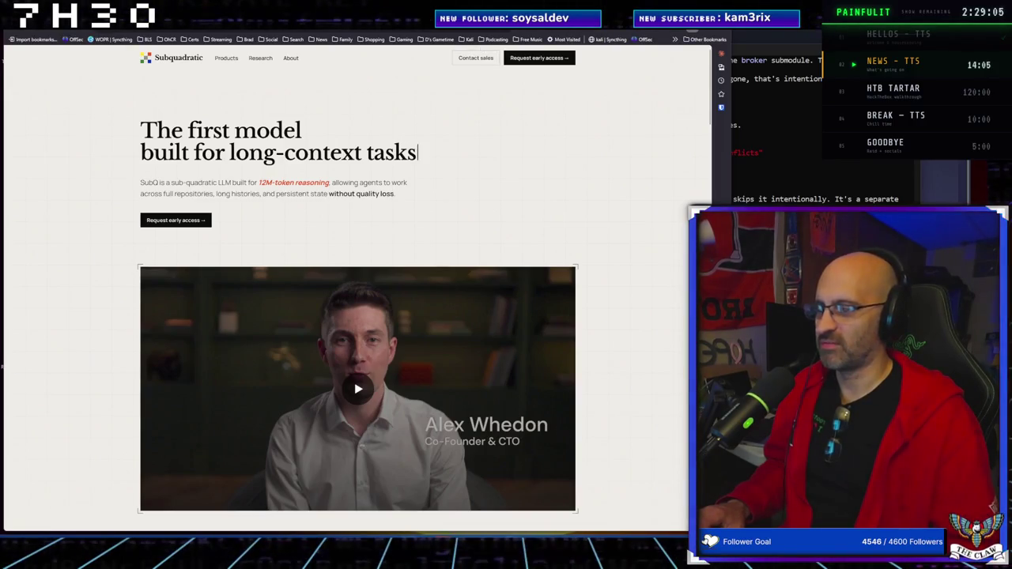
pyautogui.moveTo(501, 556)
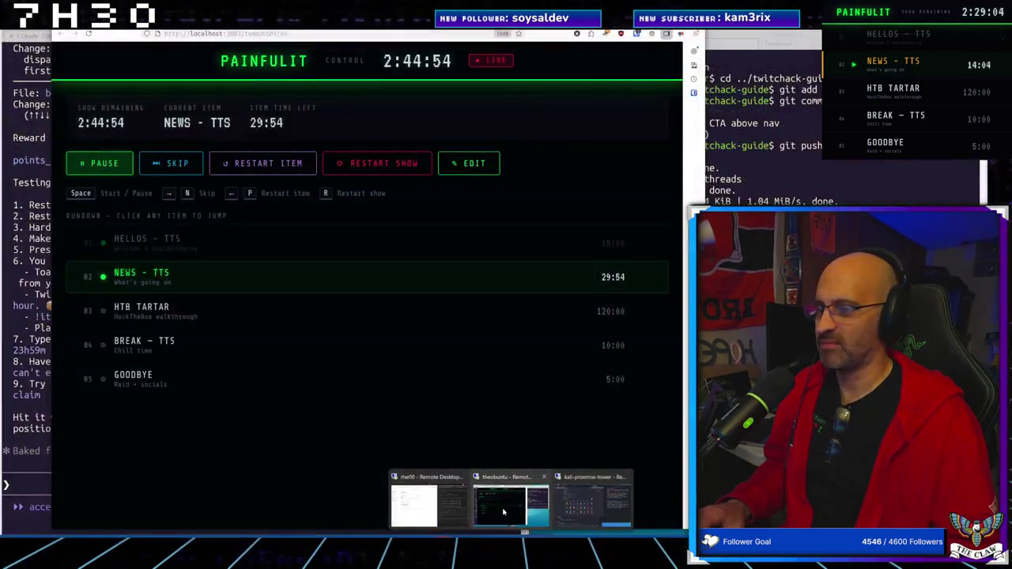
pyautogui.click(503, 512)
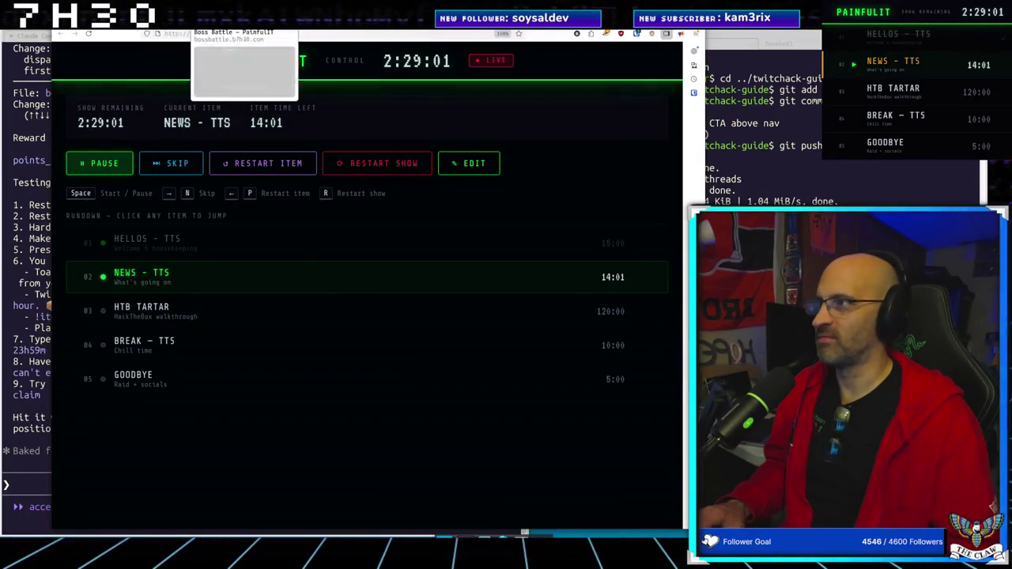
# Check the TwitchHack Live game tab, then open a fresh Firefox tab with the address bar focused
pyautogui.hotkey('ctrl', 'Tab')
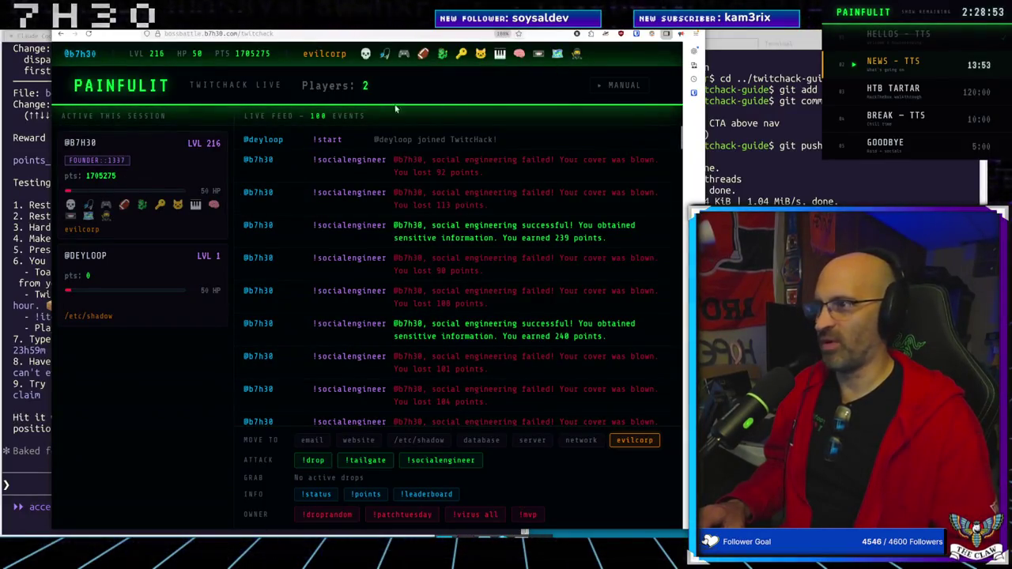
pyautogui.moveTo(615, 33)
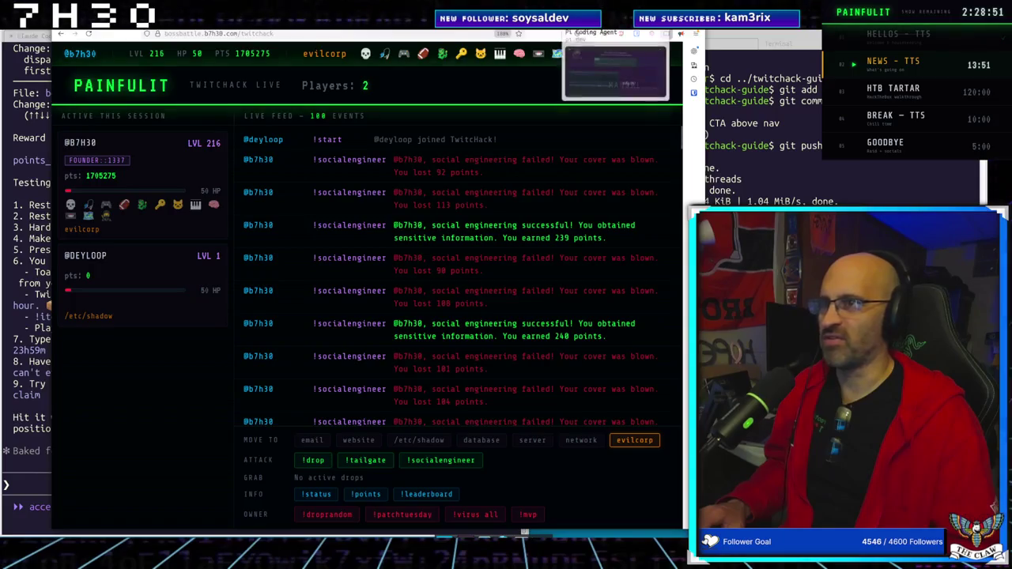
pyautogui.hotkey('ctrl', 't')
pyautogui.click(201, 34)
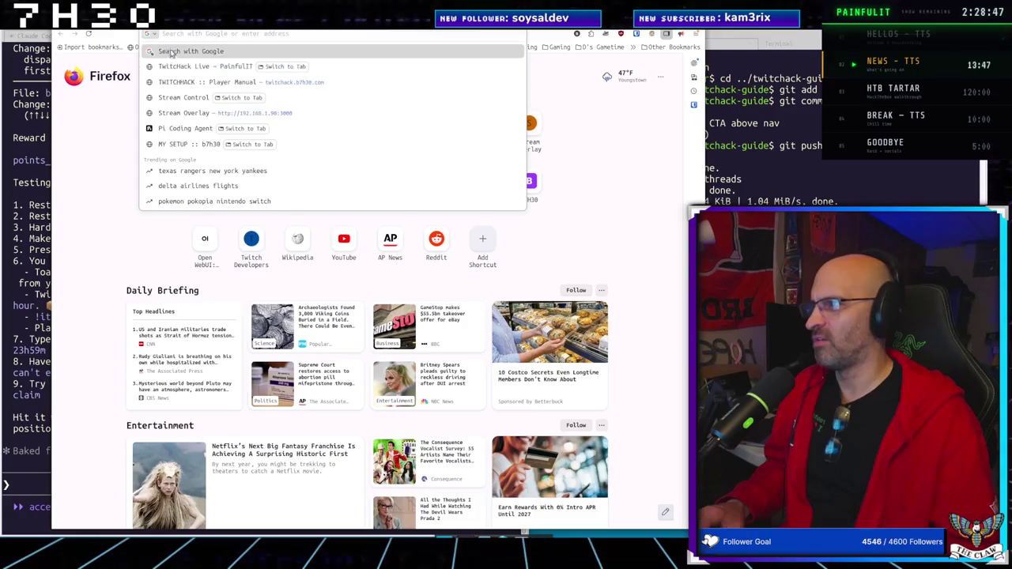
# Search Google for the headline 'Two Incident Responders Jailed for Running BlackCat Ransomware'
pyautogui.write('secu')
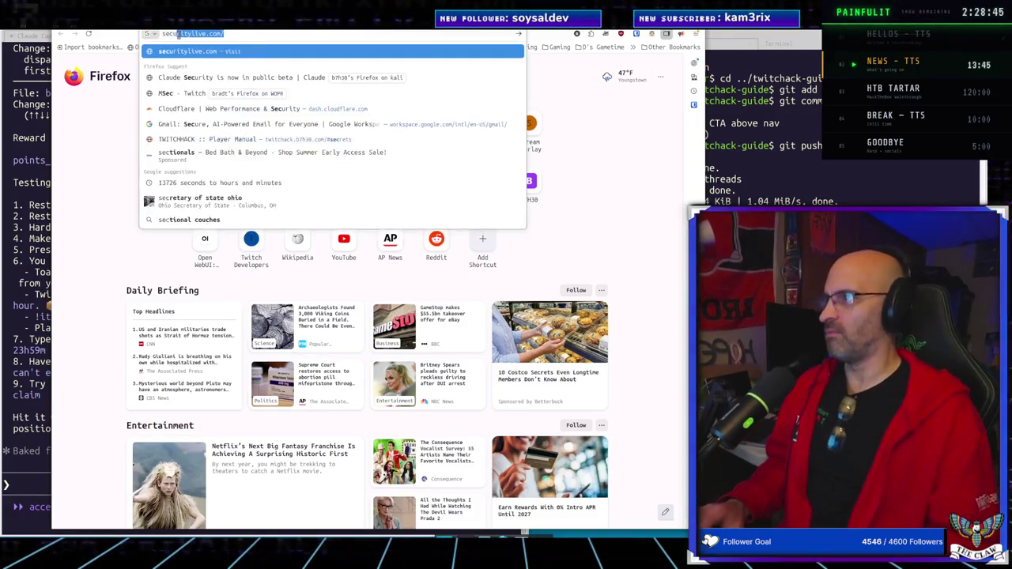
pyautogui.write('rity re')
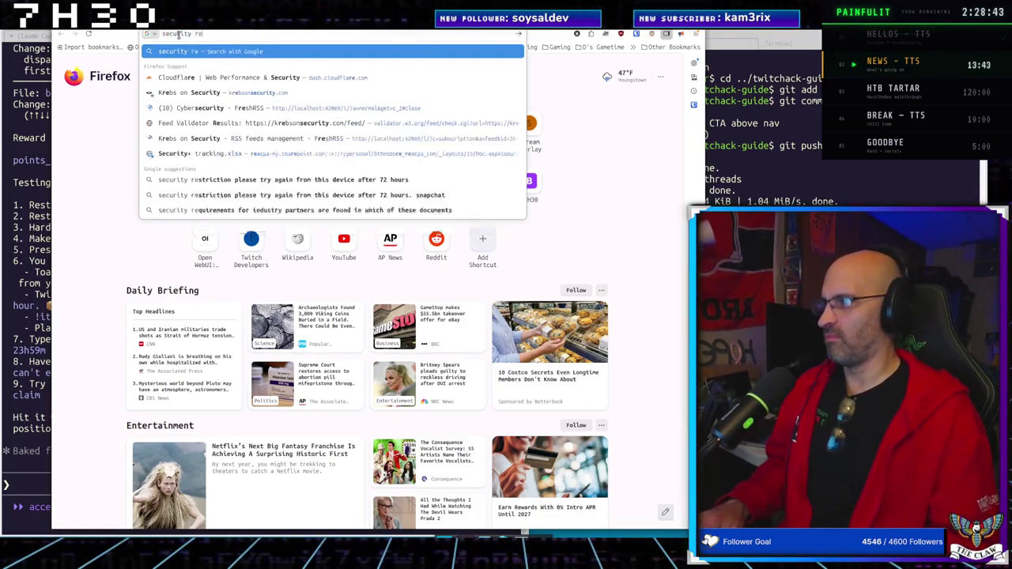
pyautogui.write('searchers')
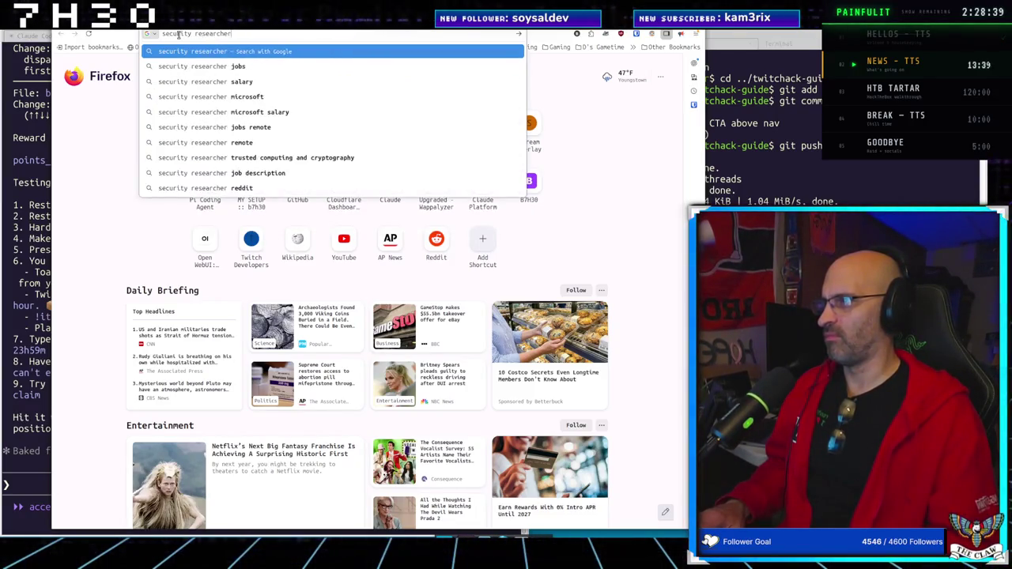
pyautogui.hotkey('ctrl', 'a')
pyautogui.press('BackSpace')
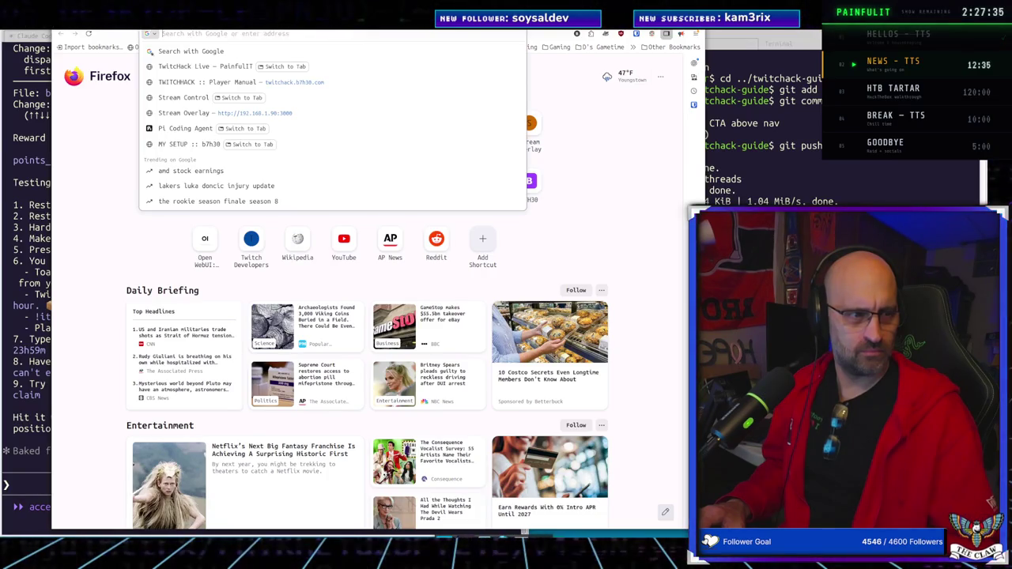
pyautogui.write('Two Incident Responders Jailed for Running BlackCat Ransomware')
pyautogui.press('Return')
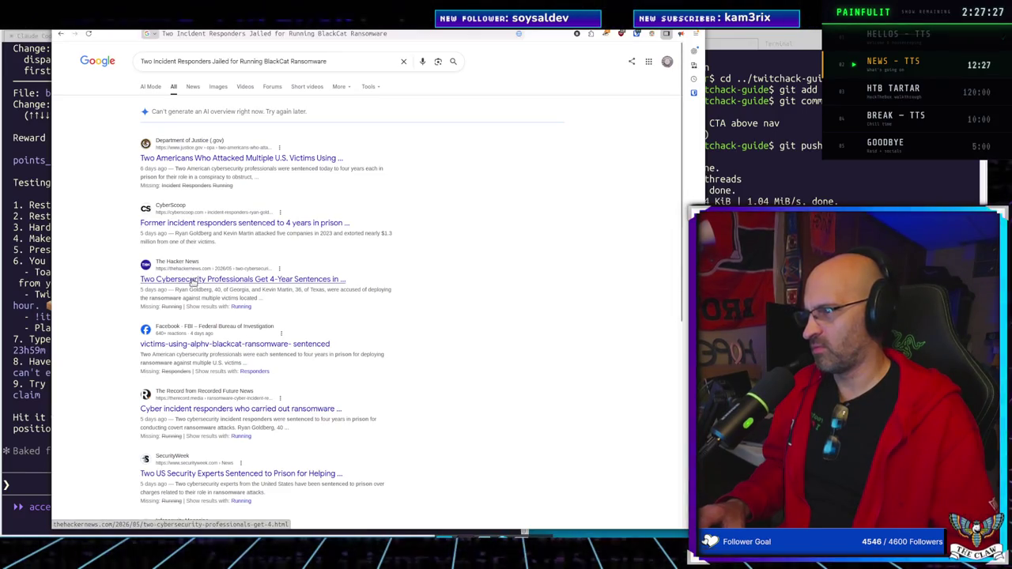
# Open and skim The Hacker News BlackCat sentencing article, then move to the b7h30 ALL LINKS tab
pyautogui.click(192, 280)
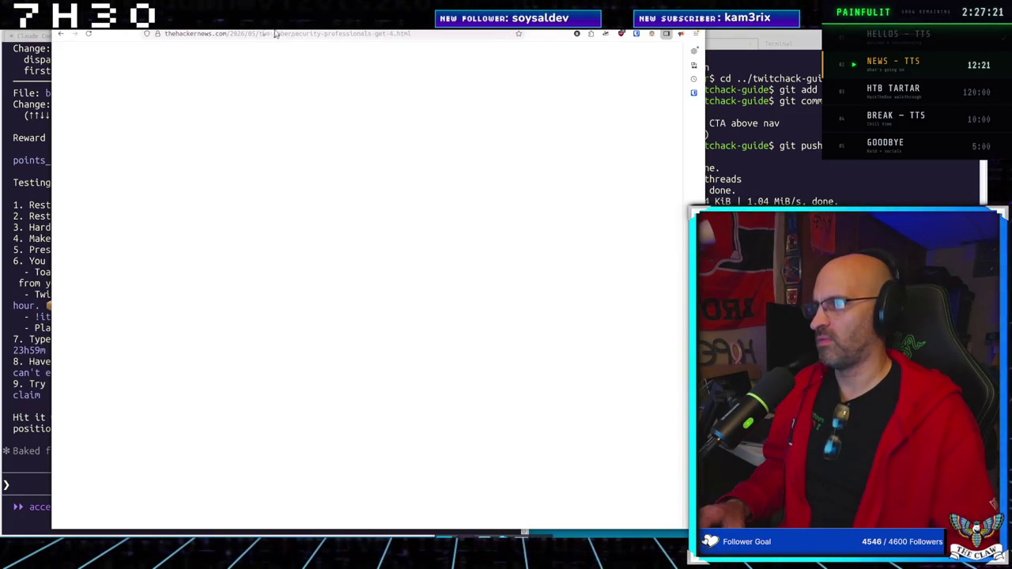
pyautogui.click(235, 35)
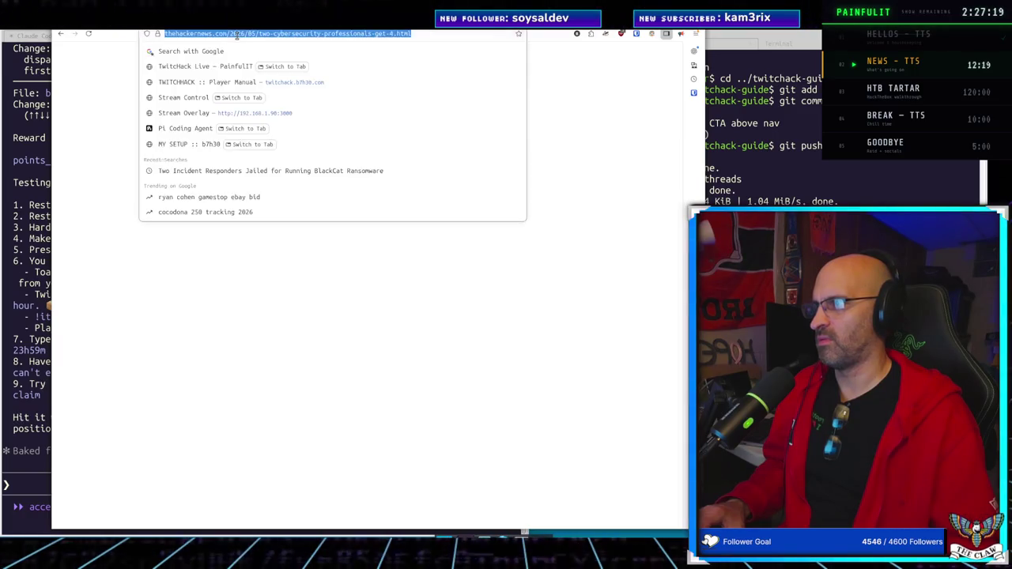
pyautogui.click(370, 34)
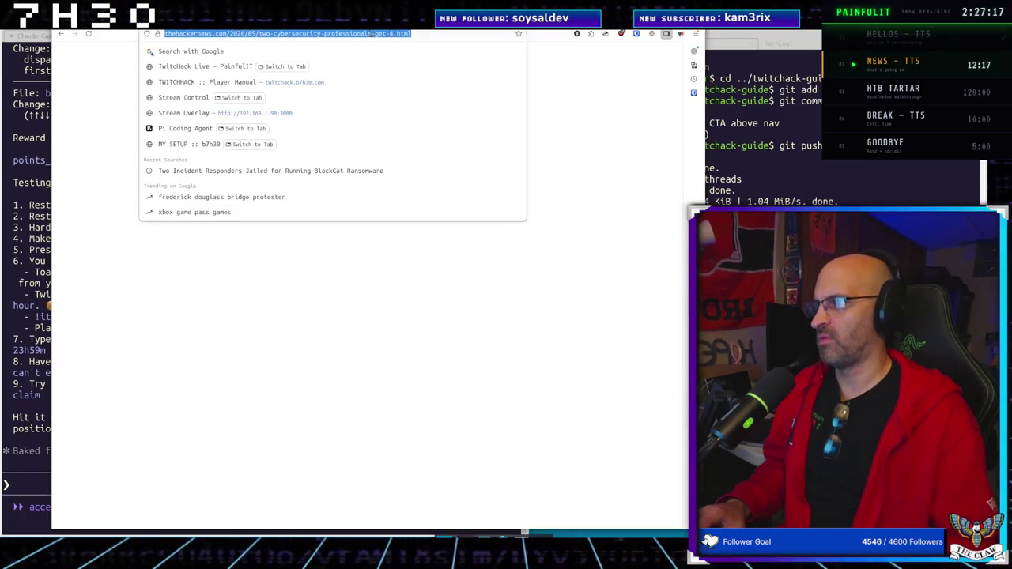
pyautogui.press('Return')
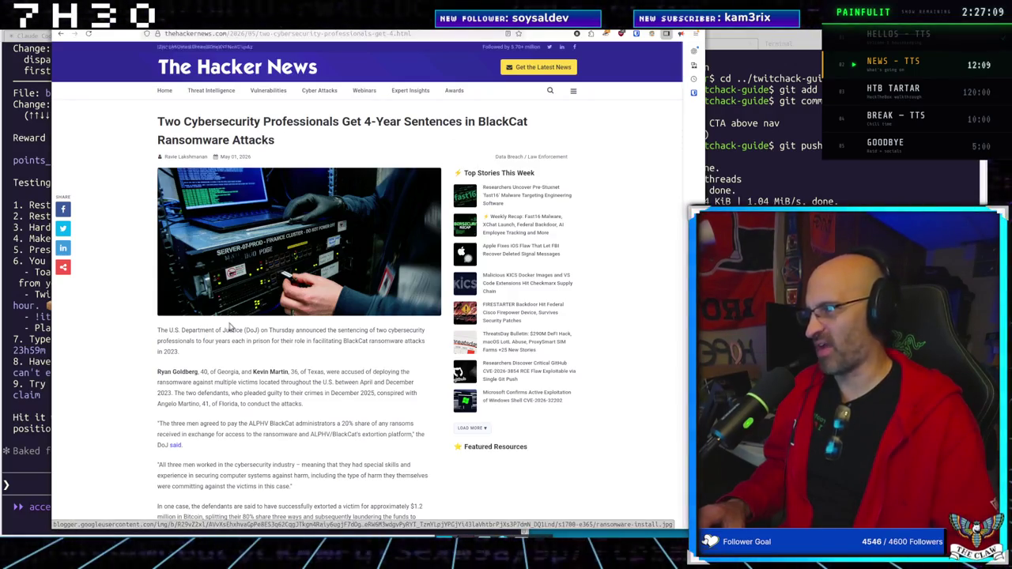
pyautogui.scroll(-5, 229, 327)
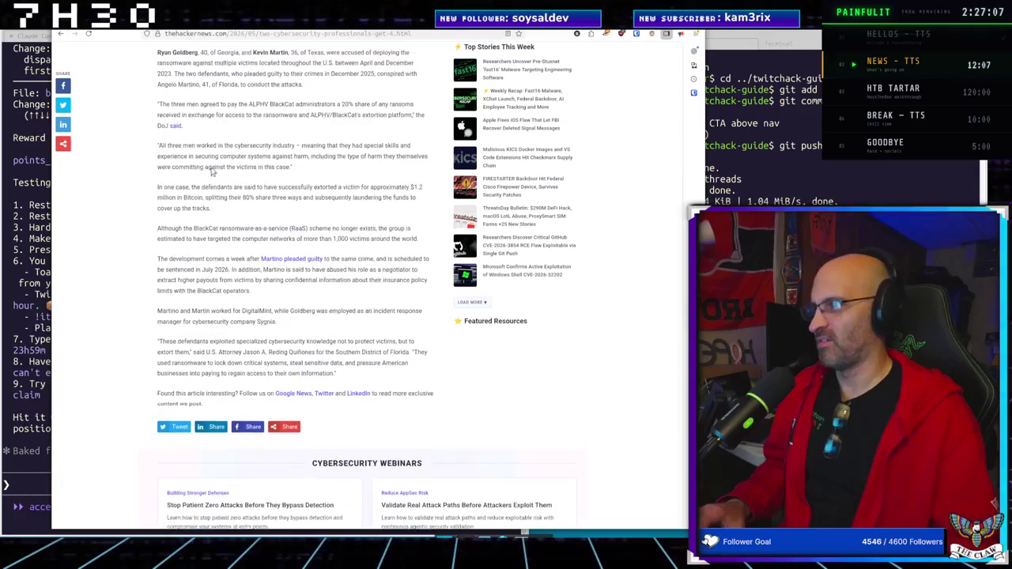
pyautogui.scroll(1, 227, 268)
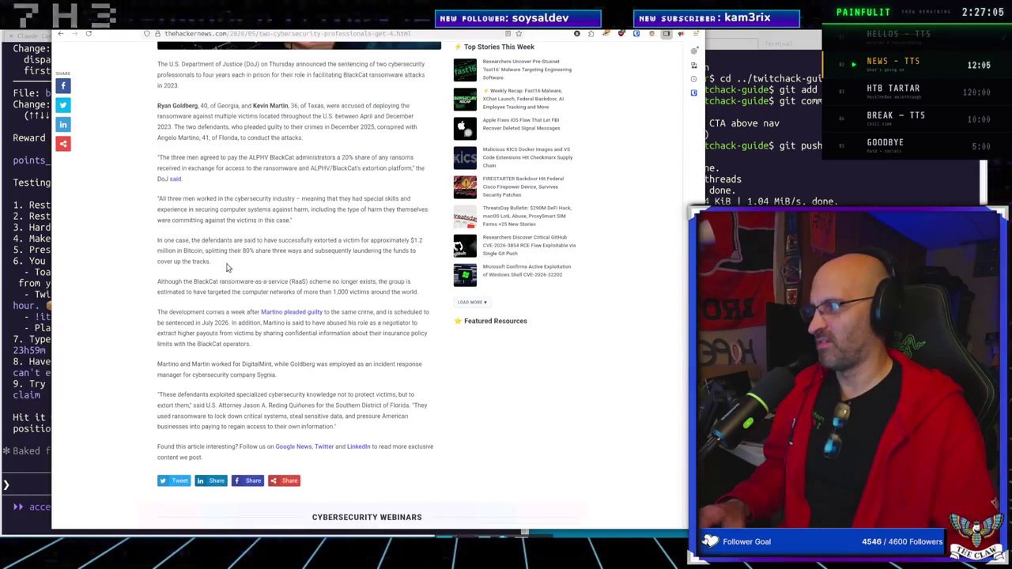
pyautogui.scroll(1, 227, 268)
pyautogui.click(220, 36)
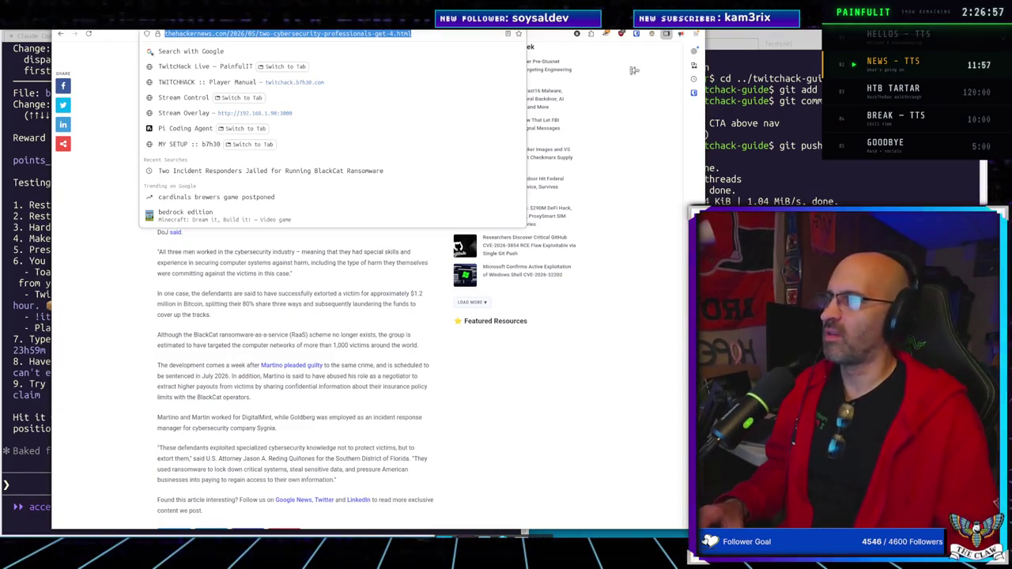
pyautogui.click(450, 31)
# Go through the Pi and b7h30 tabs to the TwitchHack bossbattle game page
pyautogui.click(490, 26)
pyautogui.click(395, 27)
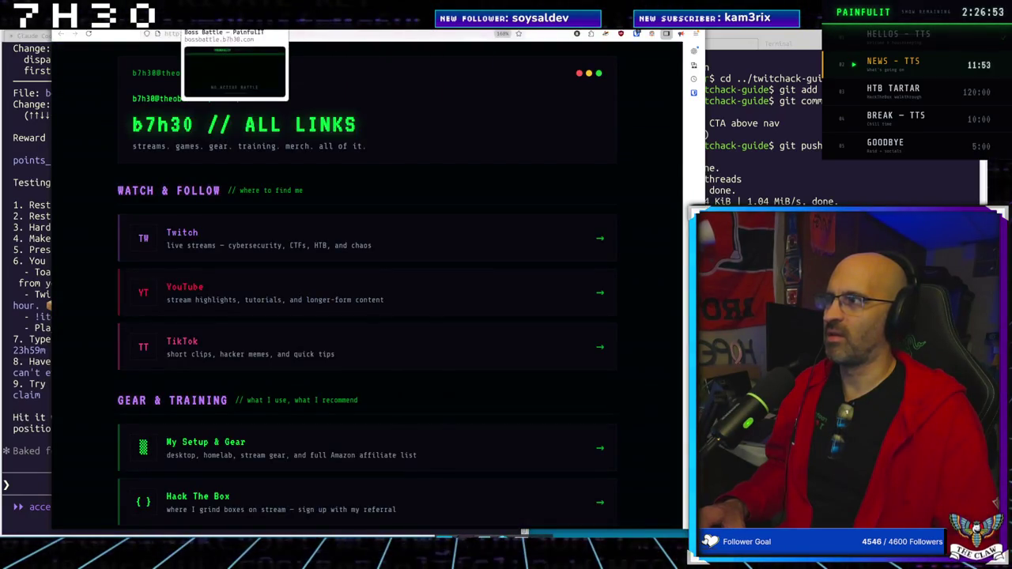
pyautogui.click(317, 28)
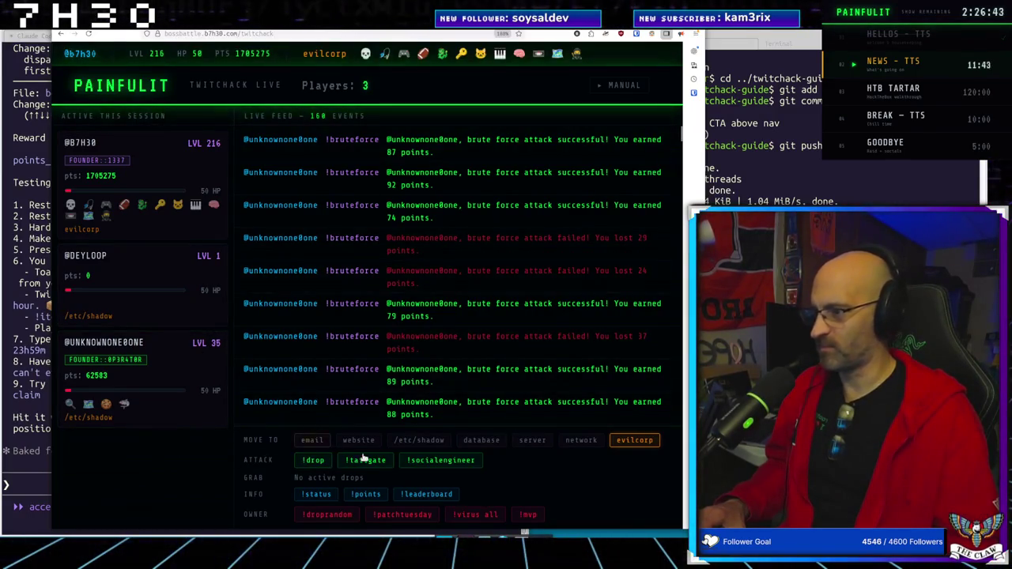
# Drop VX Underground HDD, Mimikatz, Nmap and Metasploit via !droprandom twice, then return to the article tabs
pyautogui.click(350, 514)
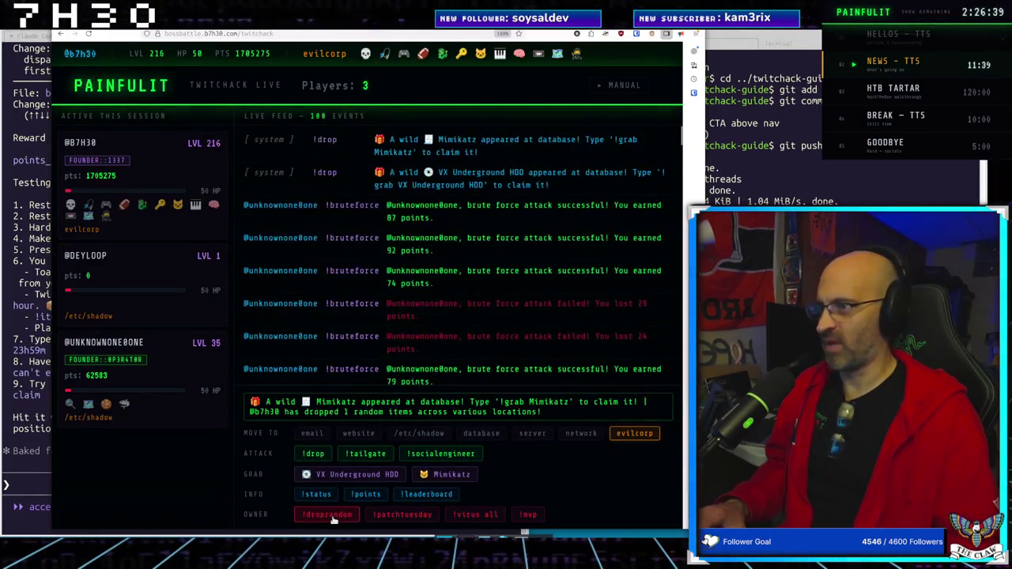
pyautogui.click(333, 515)
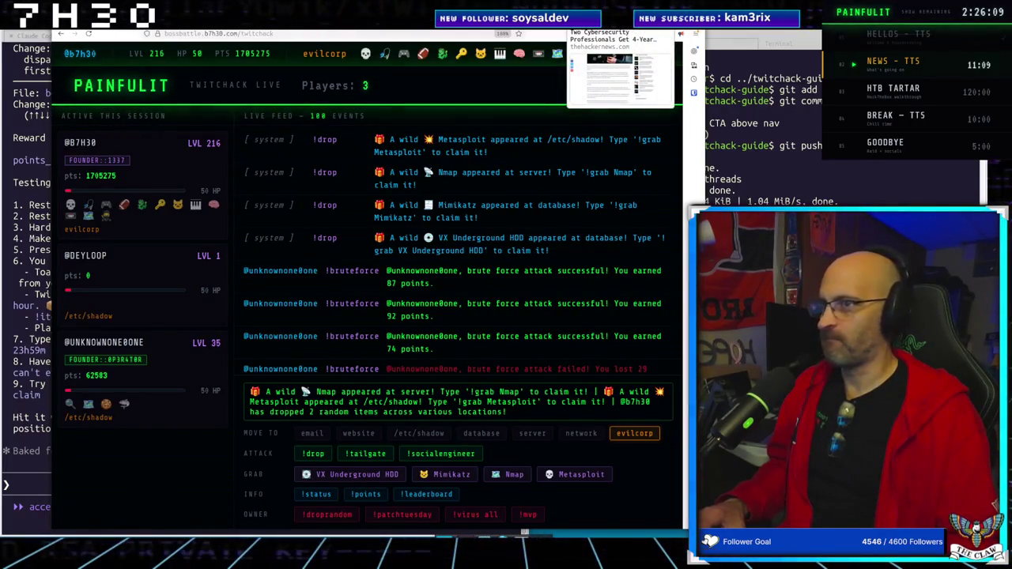
pyautogui.hotkey('ctrl', 'Tab')
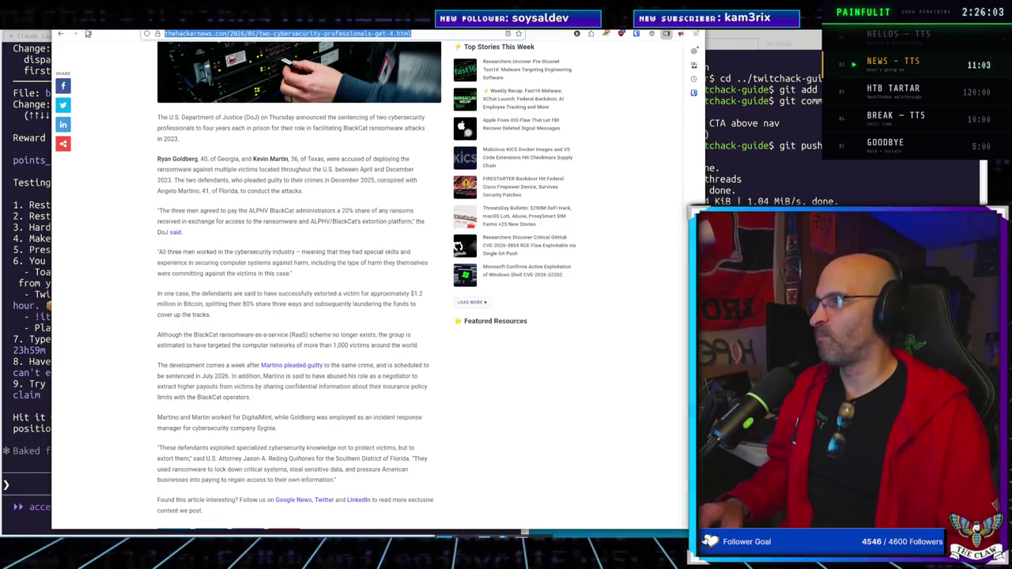
pyautogui.click(568, 33)
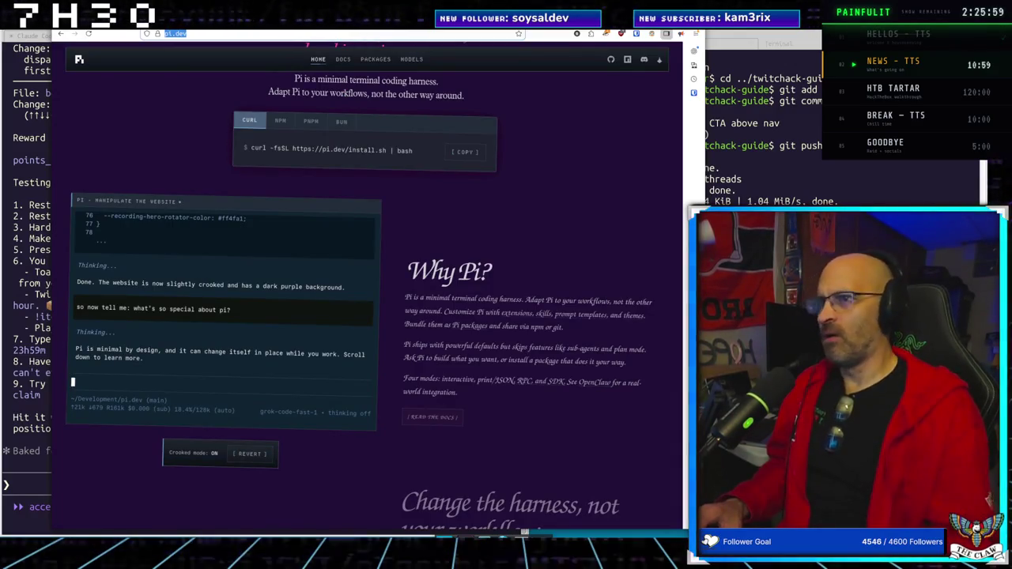
# Raise Claude Code's Konami summary (Snake's Cardboard Box, 108,500 pts), then show the Subquadratic page
pyautogui.click(35, 182)
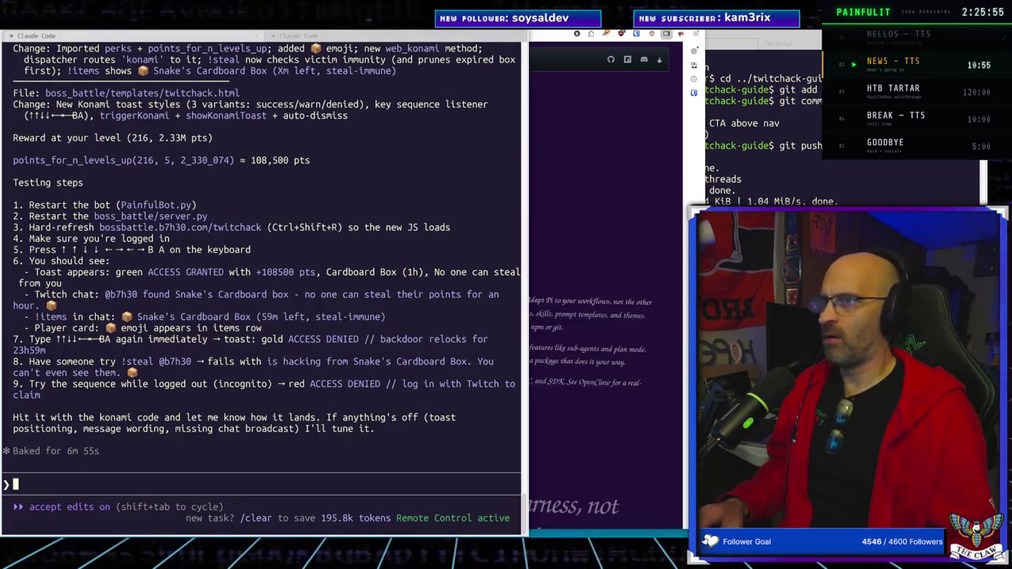
pyautogui.hotkey('alt', 'Tab')
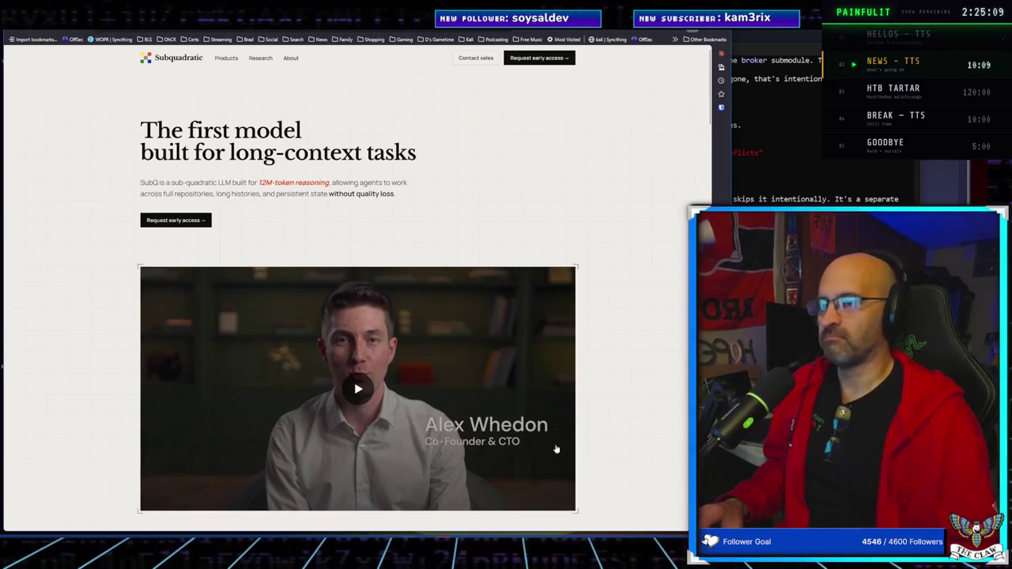
# In the Ubuntu desktop, view the Hacker News CVE article and scroll the Claude Security blog post
pyautogui.moveTo(524, 531)
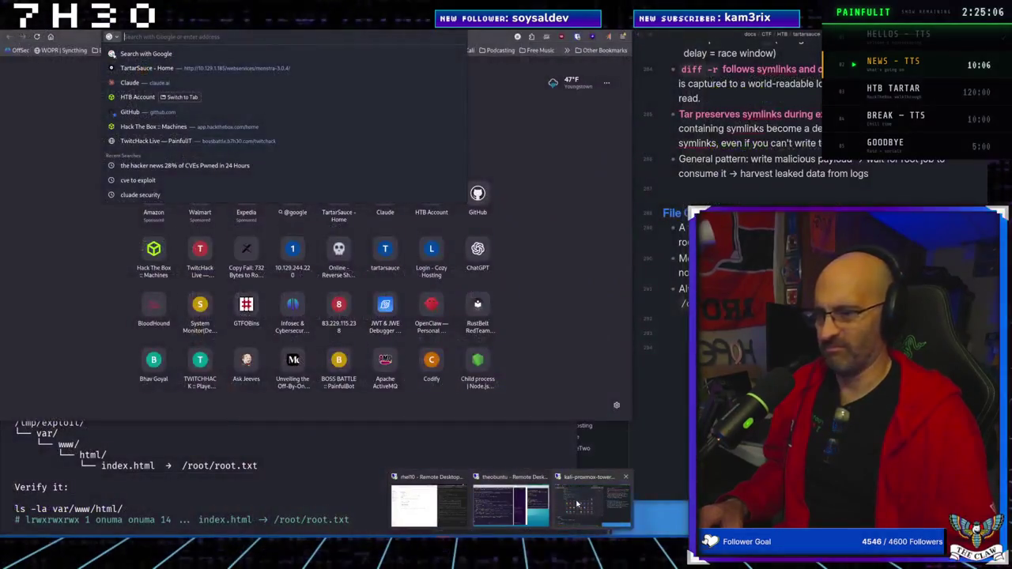
pyautogui.click(493, 498)
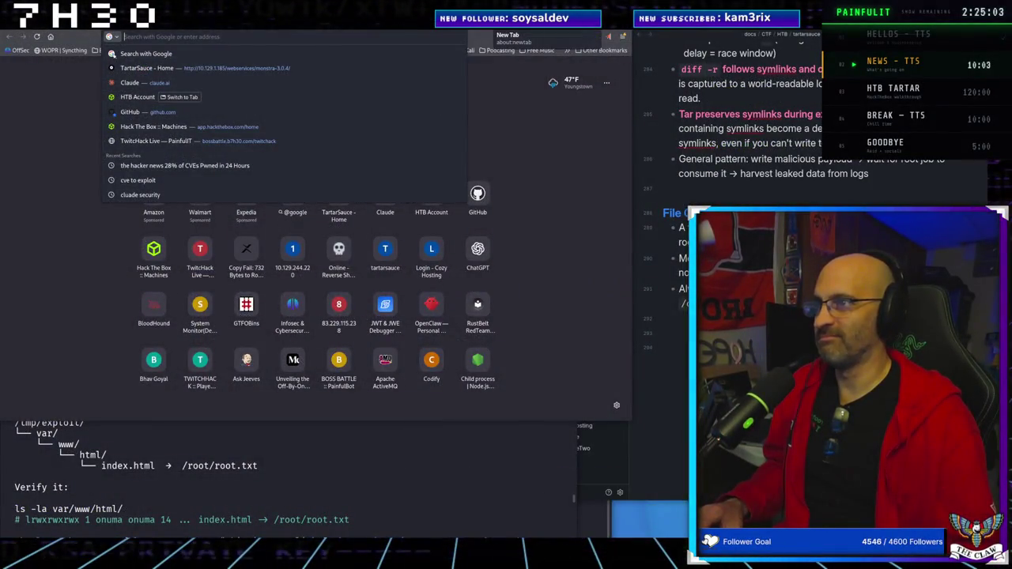
pyautogui.click(483, 30)
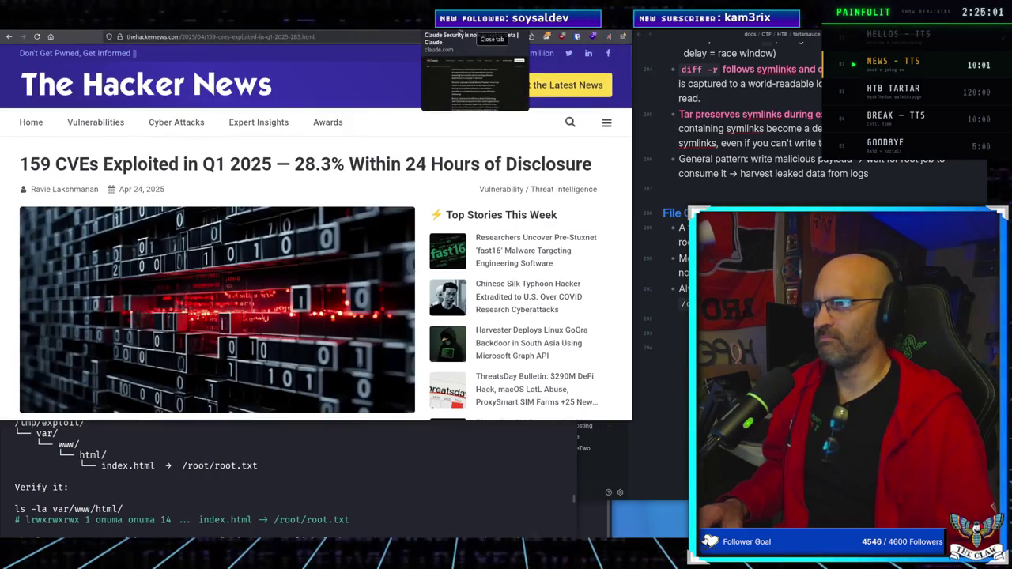
pyautogui.click(490, 30)
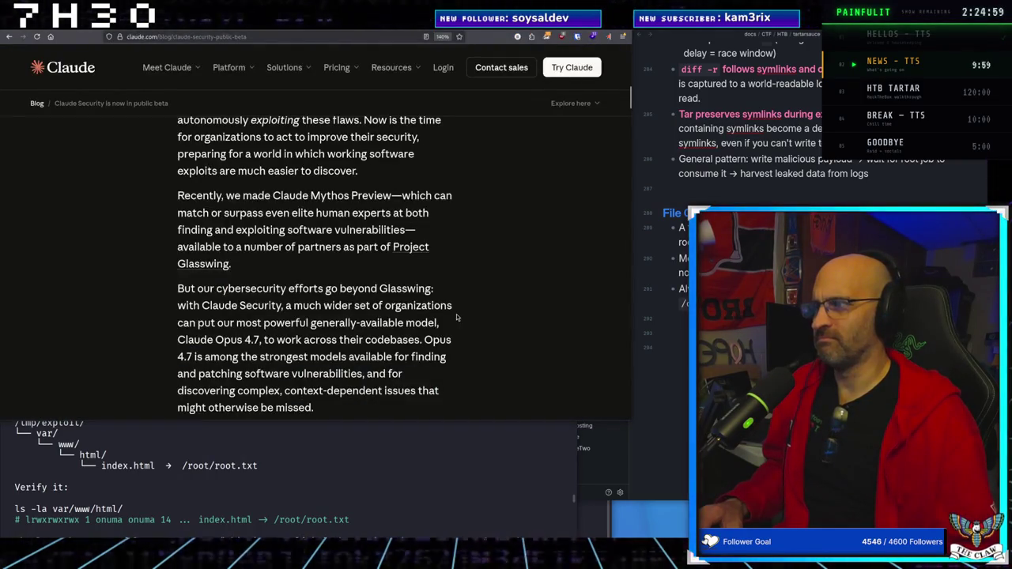
pyautogui.scroll(-4, 457, 316)
pyautogui.scroll(-2, 458, 316)
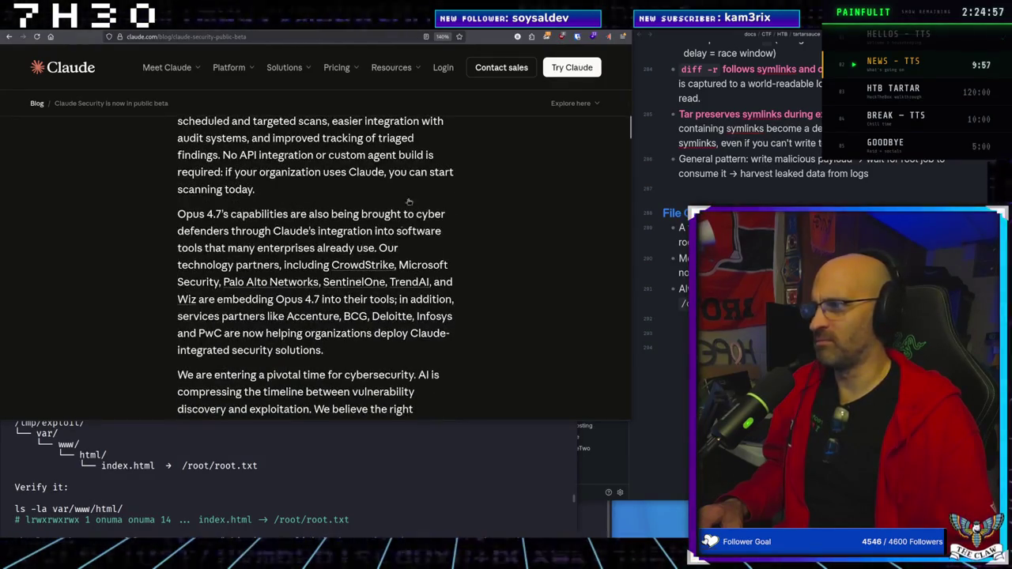
# Move on to The Hacker News and Copy Fail pages, then show Claude Code's tar-symlink exploit Steps 1–2
pyautogui.hotkey('ctrl', 'Tab')
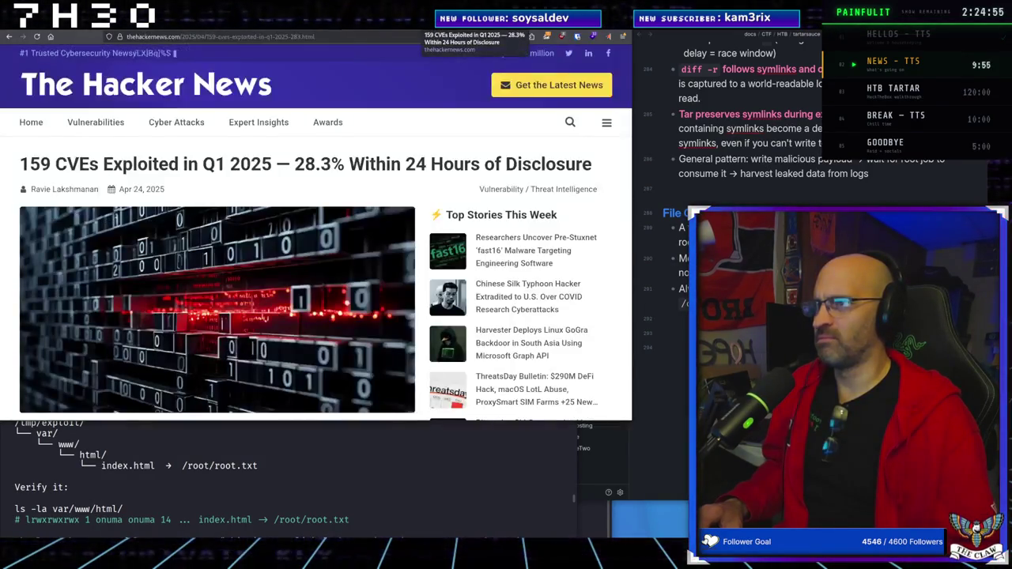
pyautogui.hotkey('ctrl', 'Tab')
pyautogui.click(226, 457)
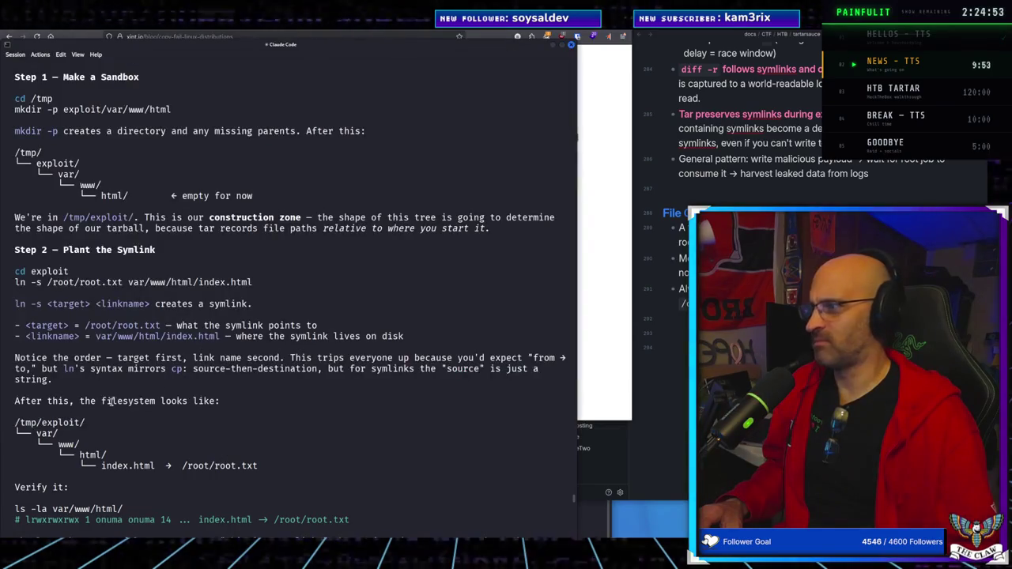
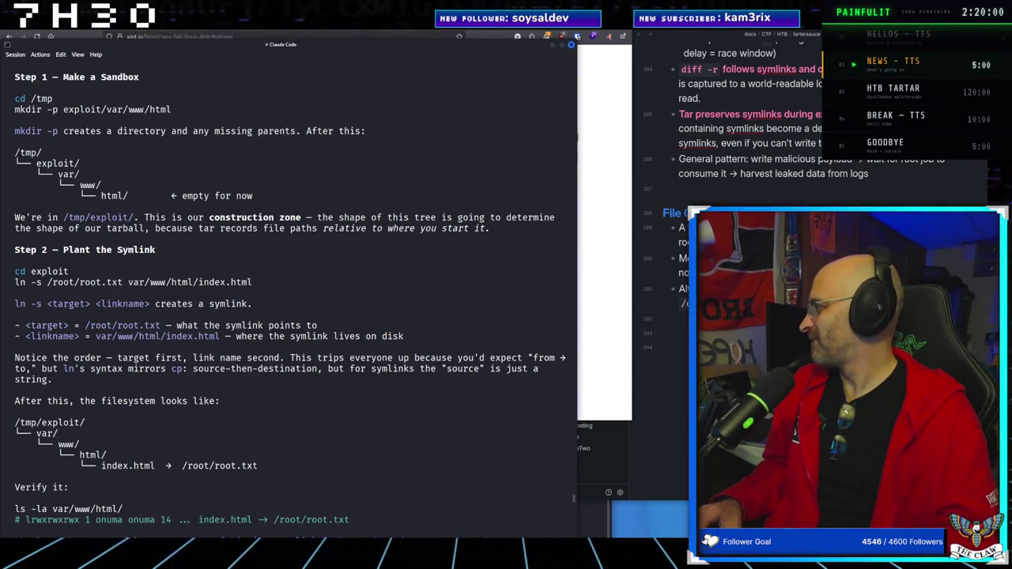
# Drag the YouTube window over the Claude Code symlink exploit walkthrough
pyautogui.moveTo(0, 87)
pyautogui.mouseDown()
pyautogui.moveTo(298, 86)
pyautogui.moveTo(513, 70)
pyautogui.moveTo(501, 75)
pyautogui.moveTo(510, 54)
pyautogui.mouseUp()
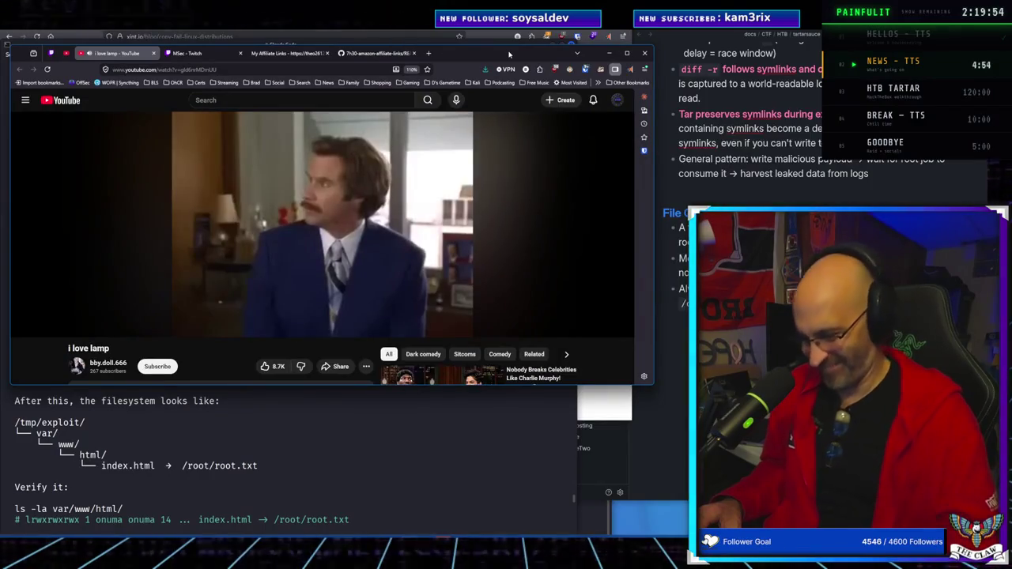
# Close the "I love lamp" YouTube tab to return to the Step 2 symlink explanation
pyautogui.moveTo(313, 212)
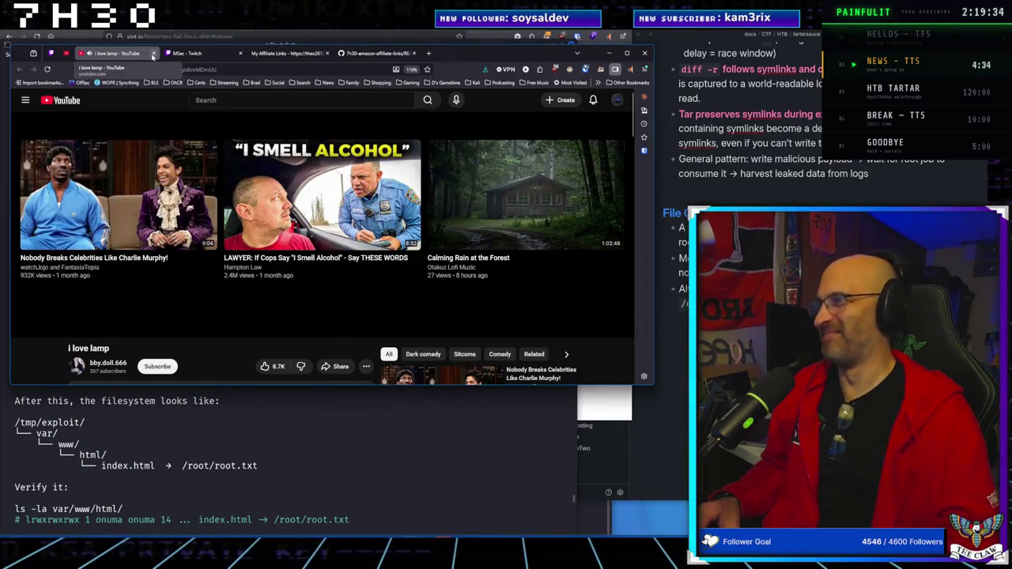
pyautogui.click(152, 56)
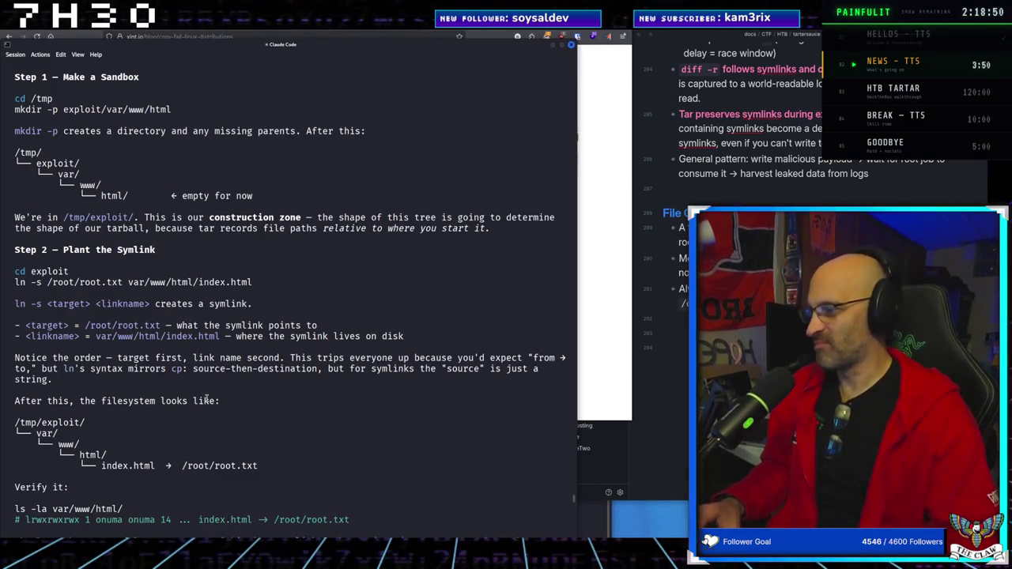
# Scroll the walkthrough down toward the Step 3 "Pack It Into a Tarball" heading
pyautogui.scroll(-5, 206, 400)
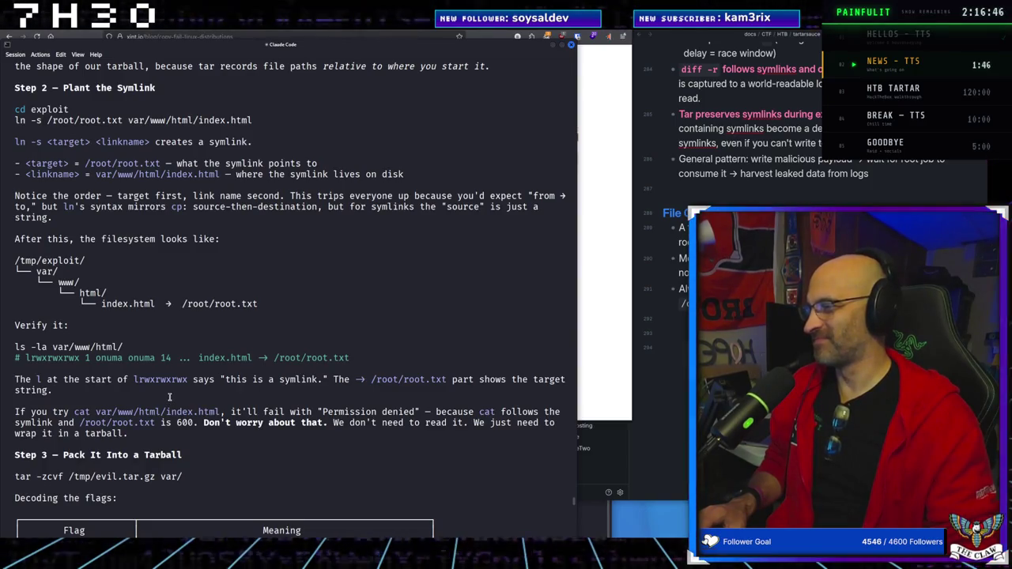
# Scroll down to reveal the full flag table for tar -zcvf /tmp/evil.tar.gz var/
pyautogui.scroll(-2, 169, 399)
pyautogui.scroll(-1, 169, 398)
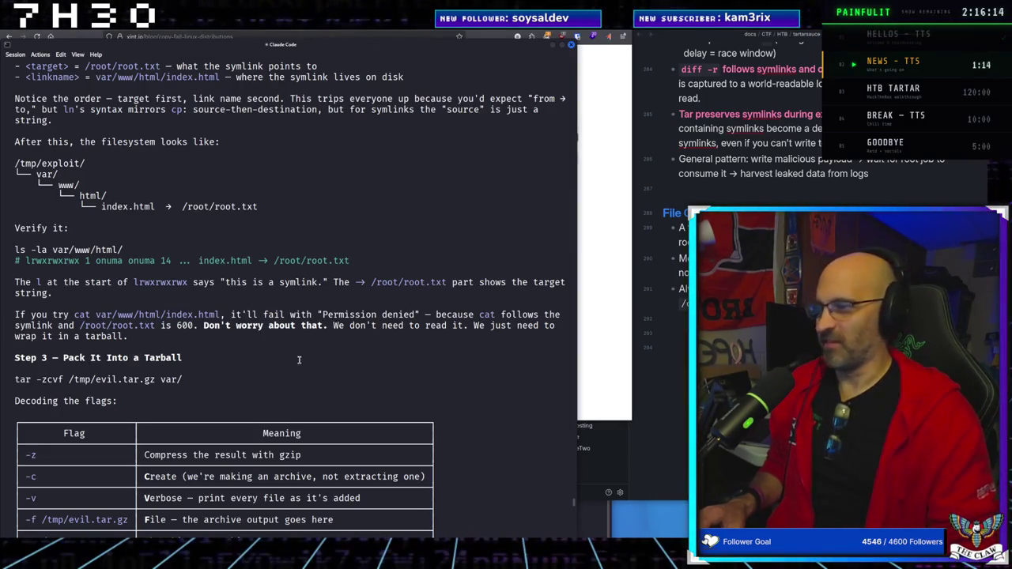
pyautogui.scroll(-2, 427, 362)
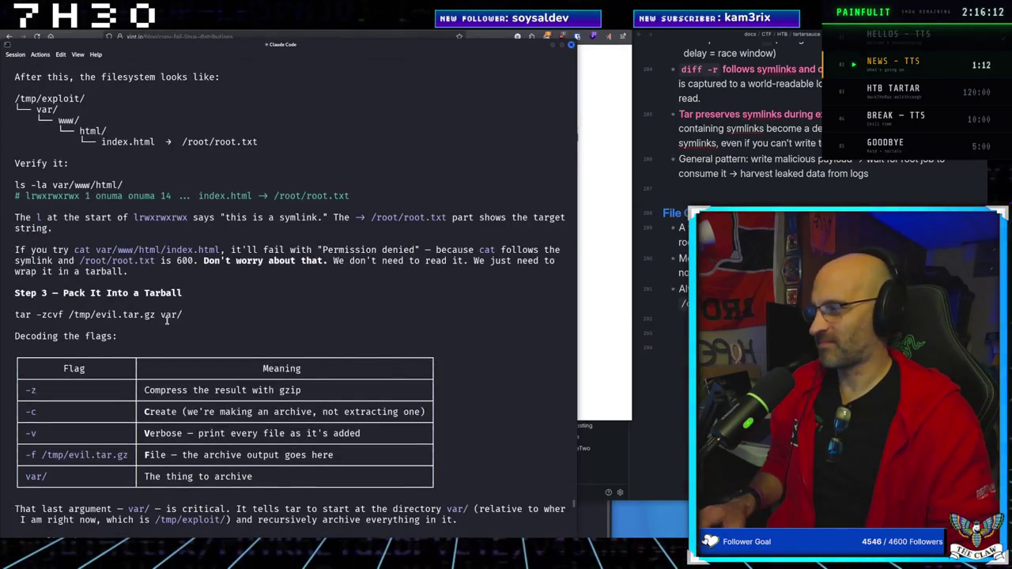